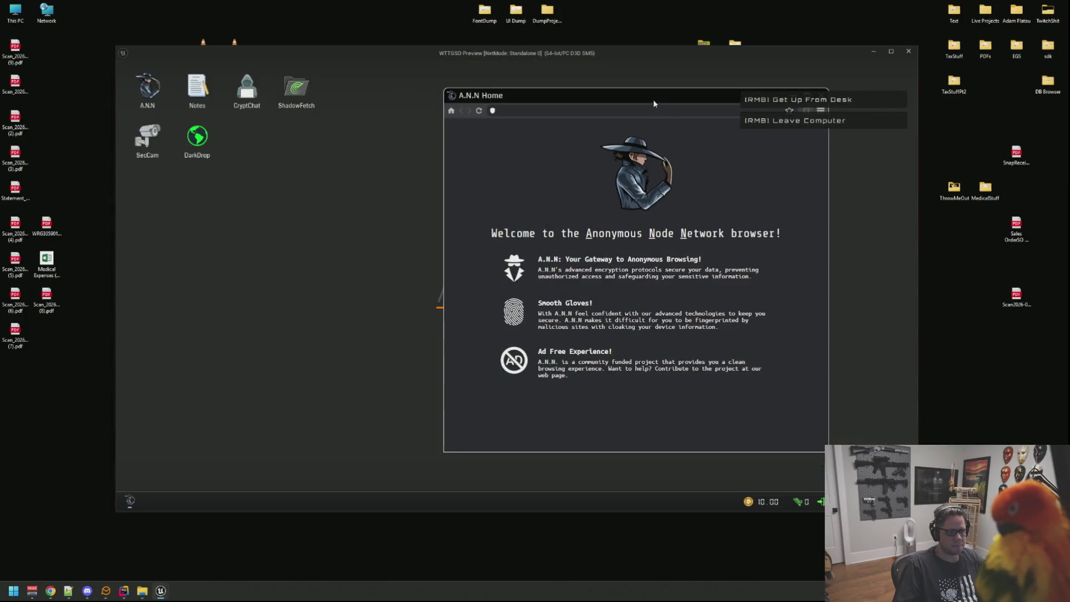
# - Close and reopen the A.N.N browser, positioning it fully in view
pyautogui.moveTo(653, 99); pyautogui.dragTo(712, 78)
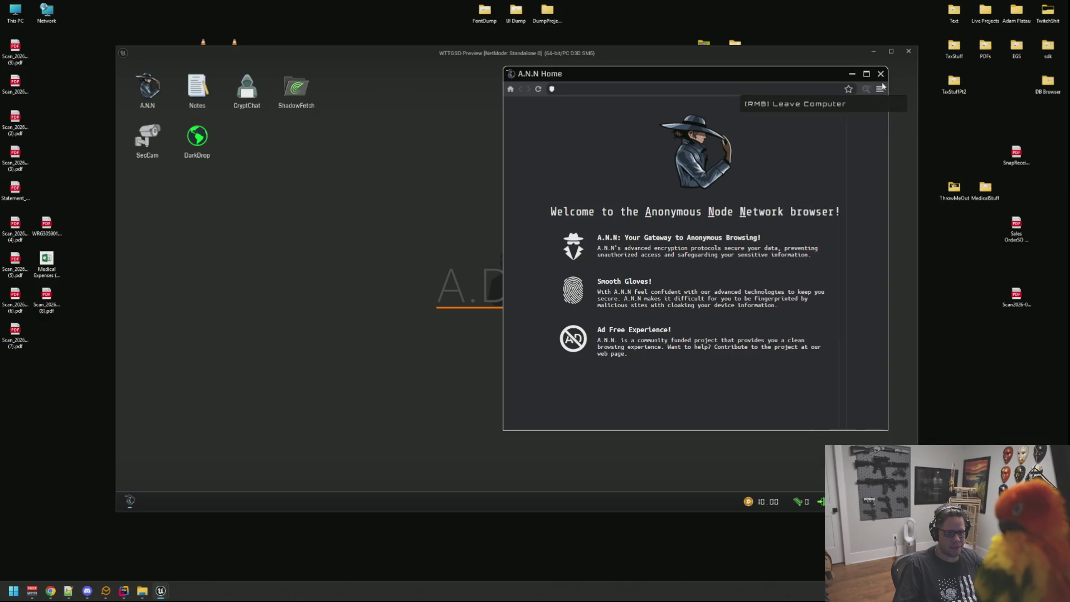
pyautogui.click(880, 74)
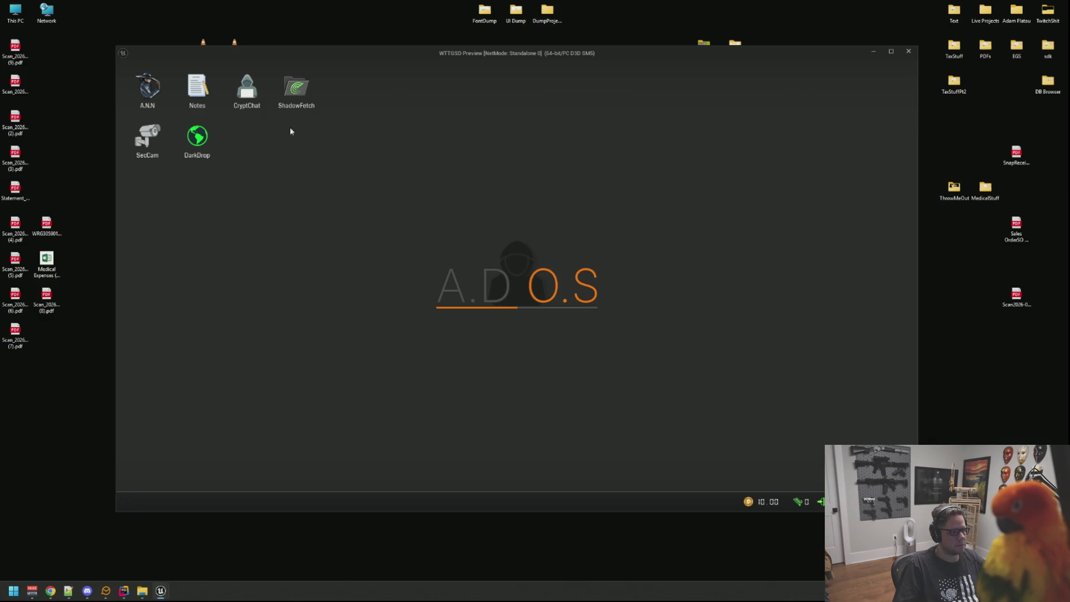
pyautogui.doubleClick(148, 89)
pyautogui.moveTo(581, 77); pyautogui.dragTo(594, 76)
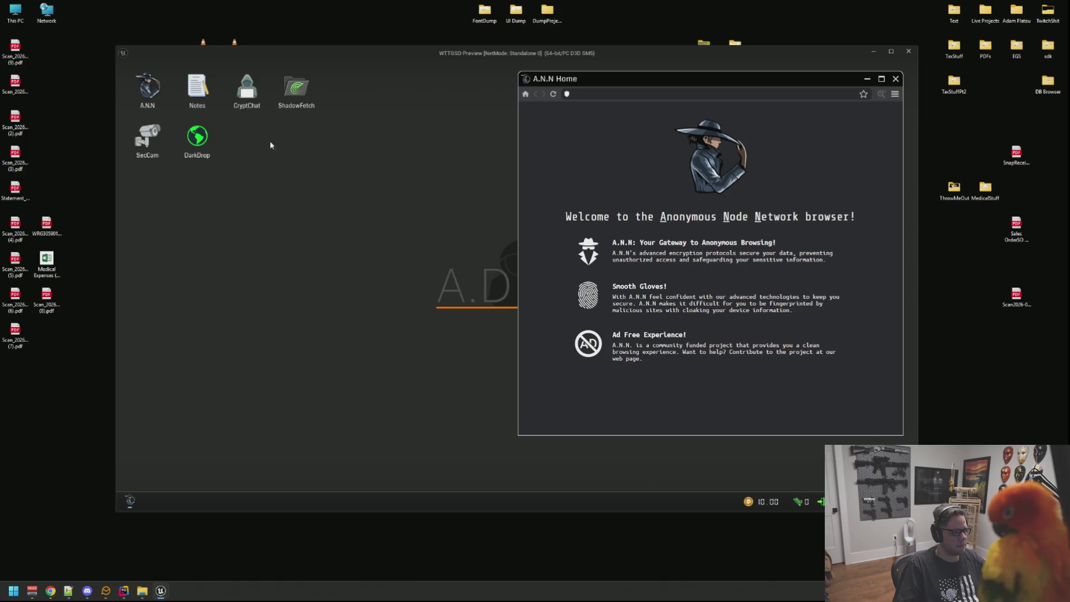
# - Open DarkDrop beside the browser and step back from the computer screen
pyautogui.doubleClick(201, 137)
pyautogui.moveTo(262, 96); pyautogui.dragTo(392, 119)
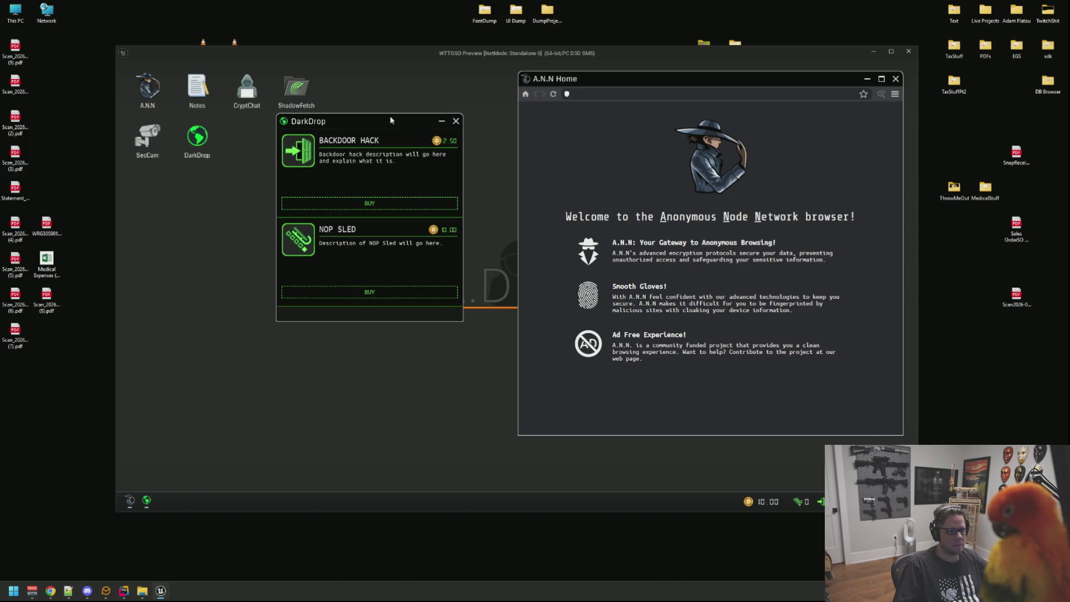
pyautogui.rightClick(483, 179)
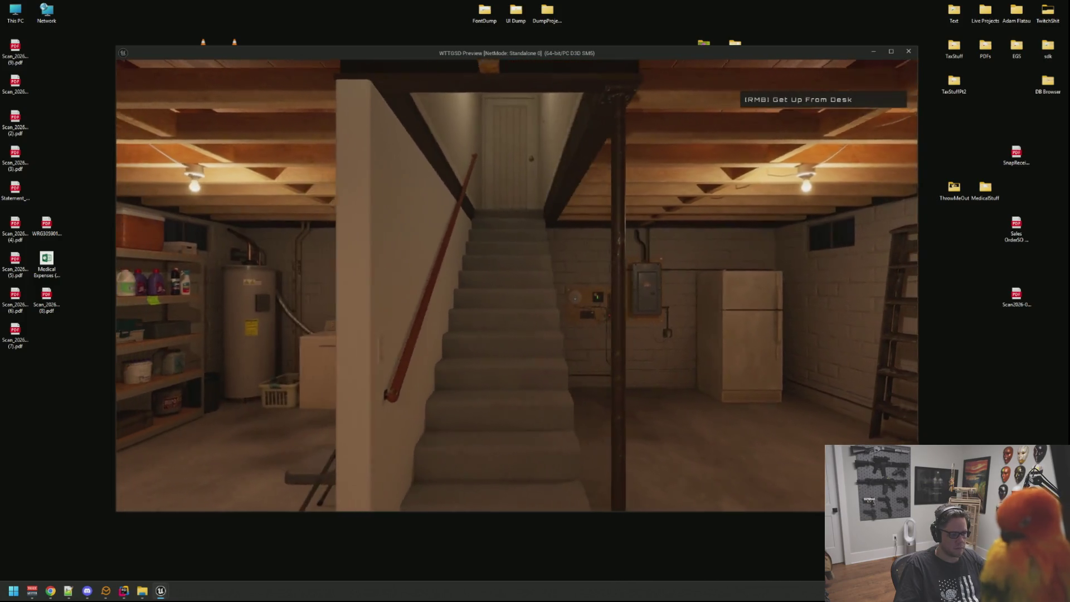
# - Get up and walk around the basement past the stairs, fridge and laundry corner
pyautogui.rightClick(516, 285)
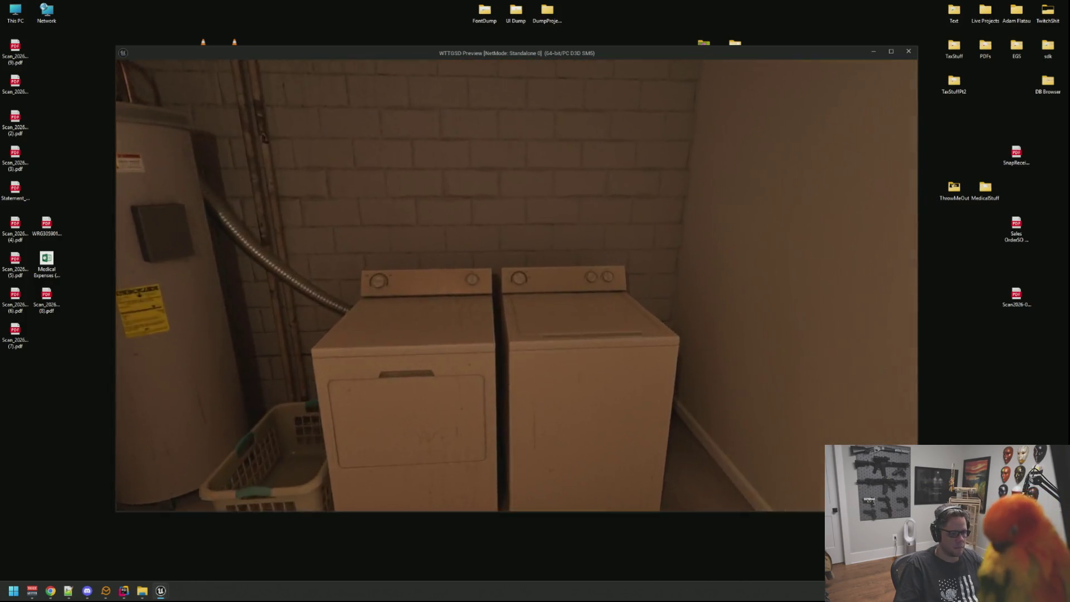
pyautogui.press('w')
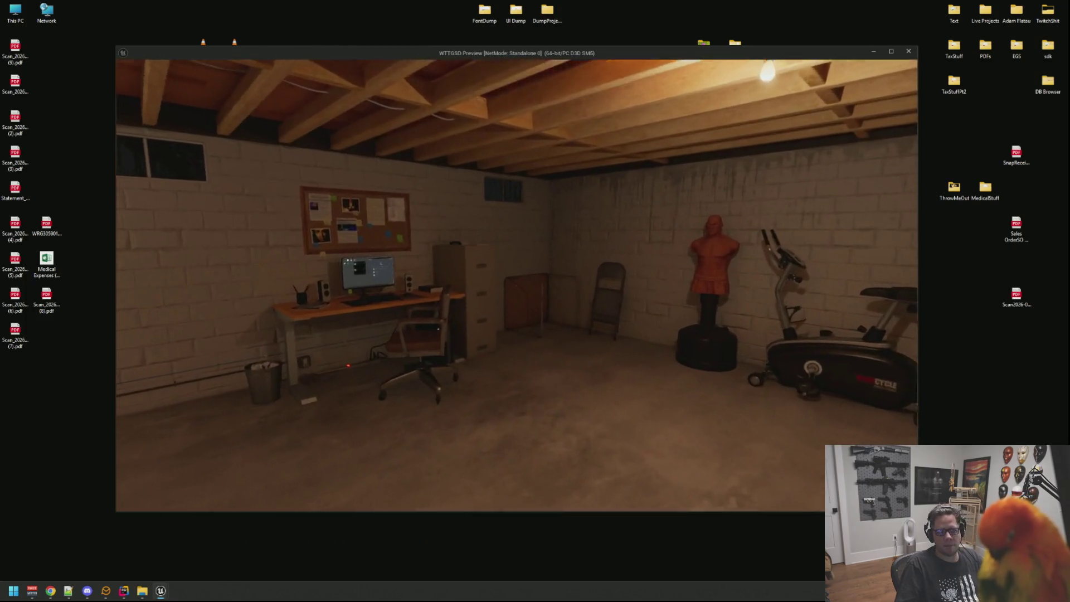
pyautogui.press('w')
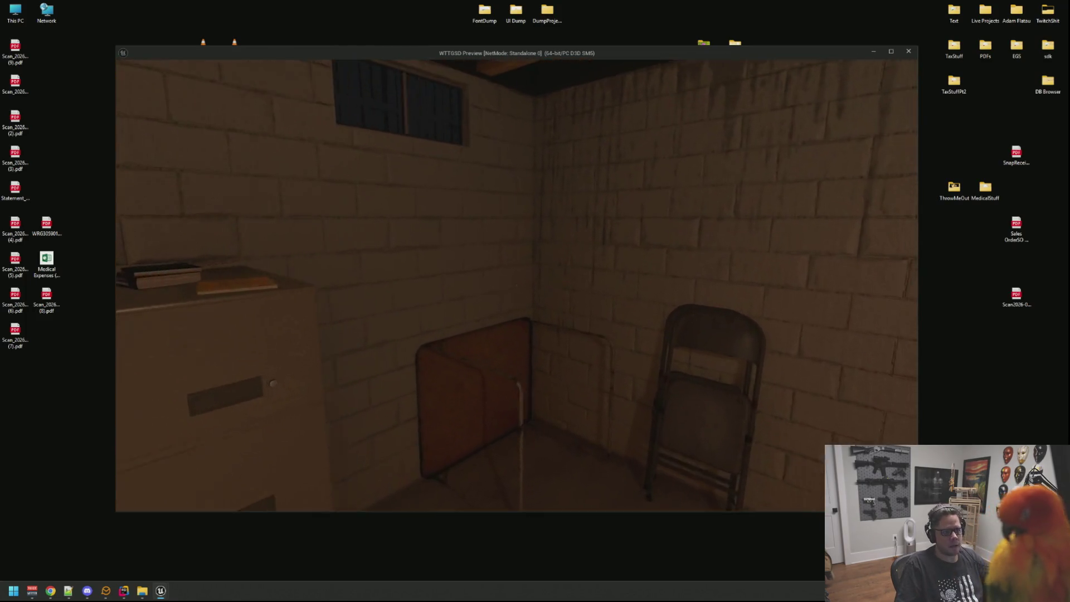
pyautogui.press('s')
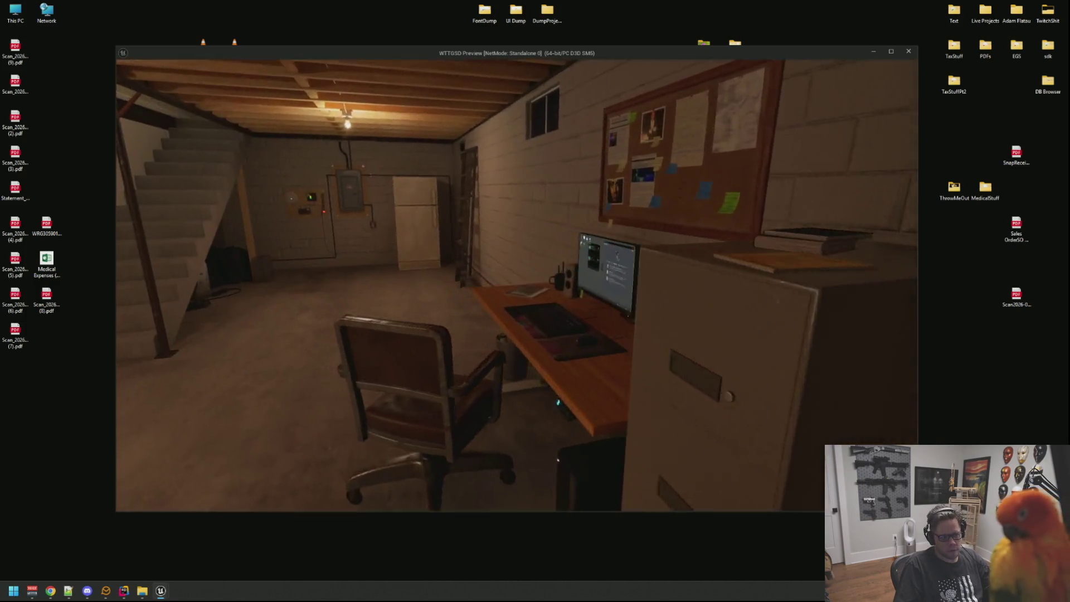
pyautogui.press('w')
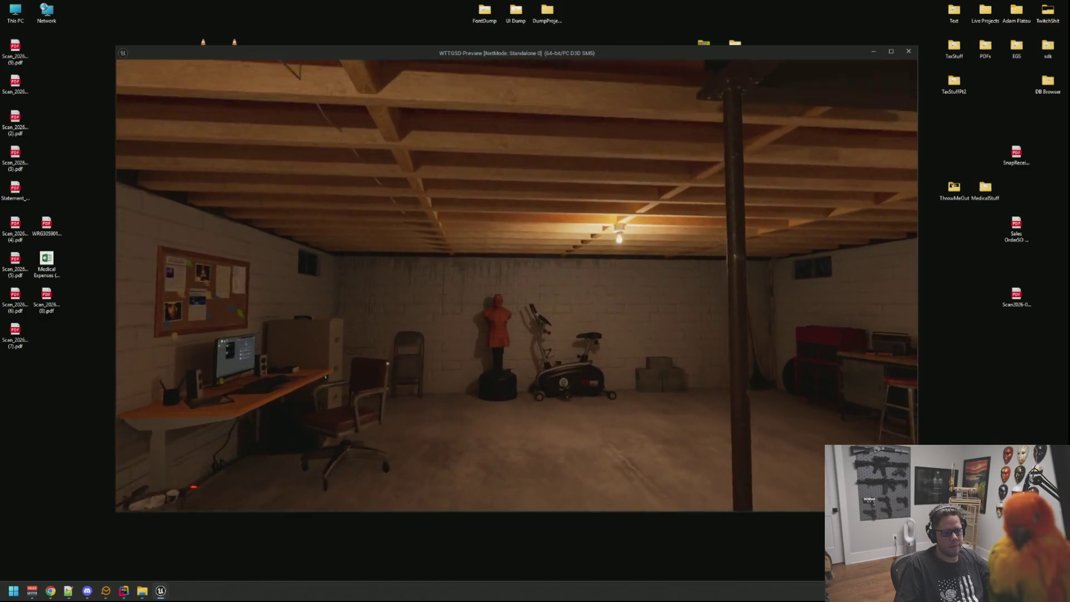
pyautogui.press('w')
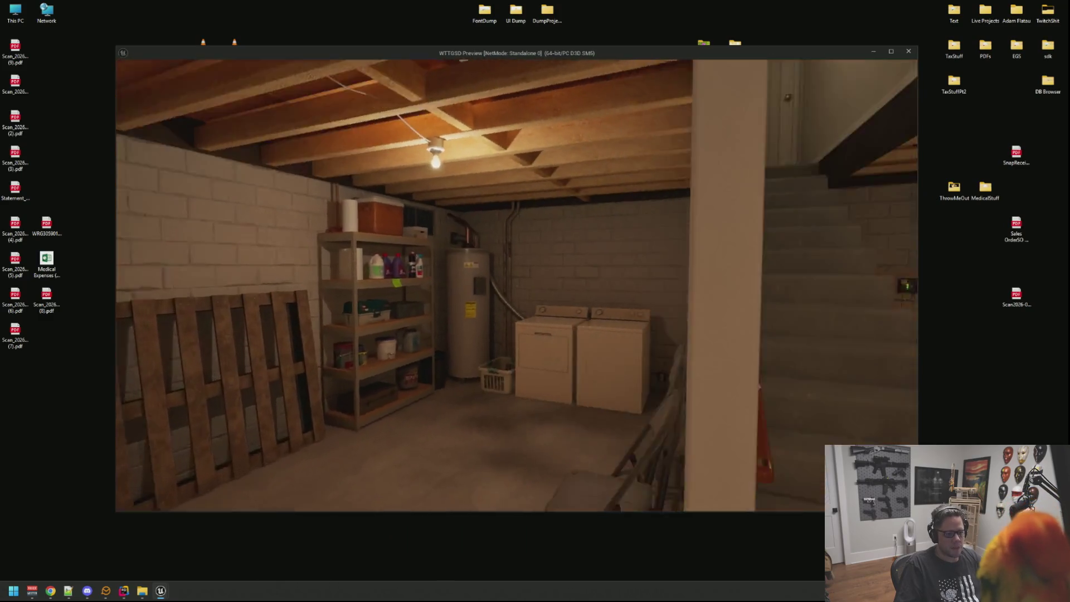
# - Walk back to the desk and sit down at the in-game computer
pyautogui.press('w')
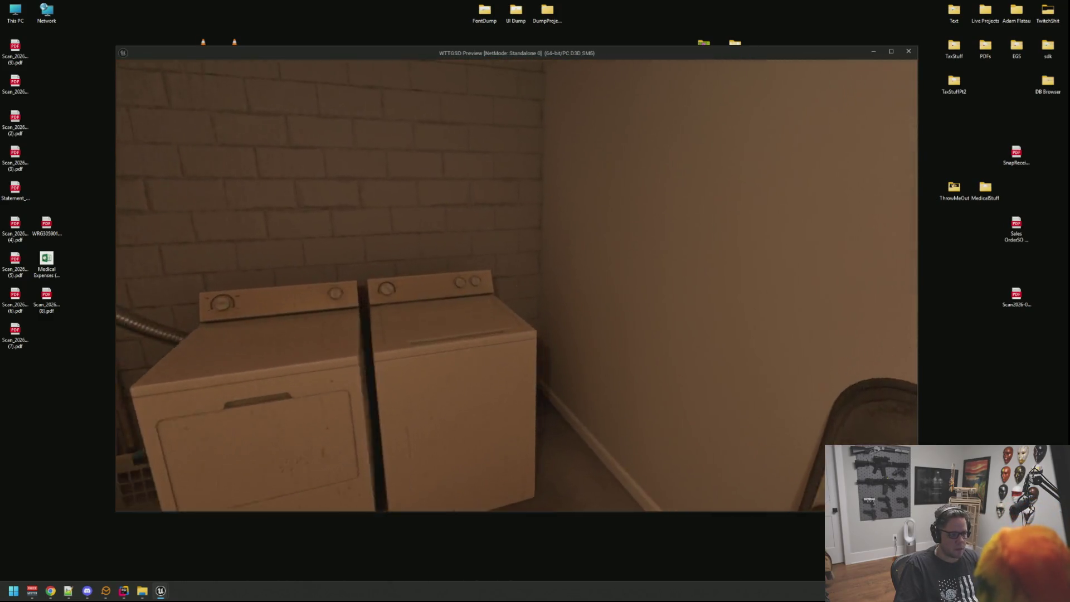
pyautogui.press('w')
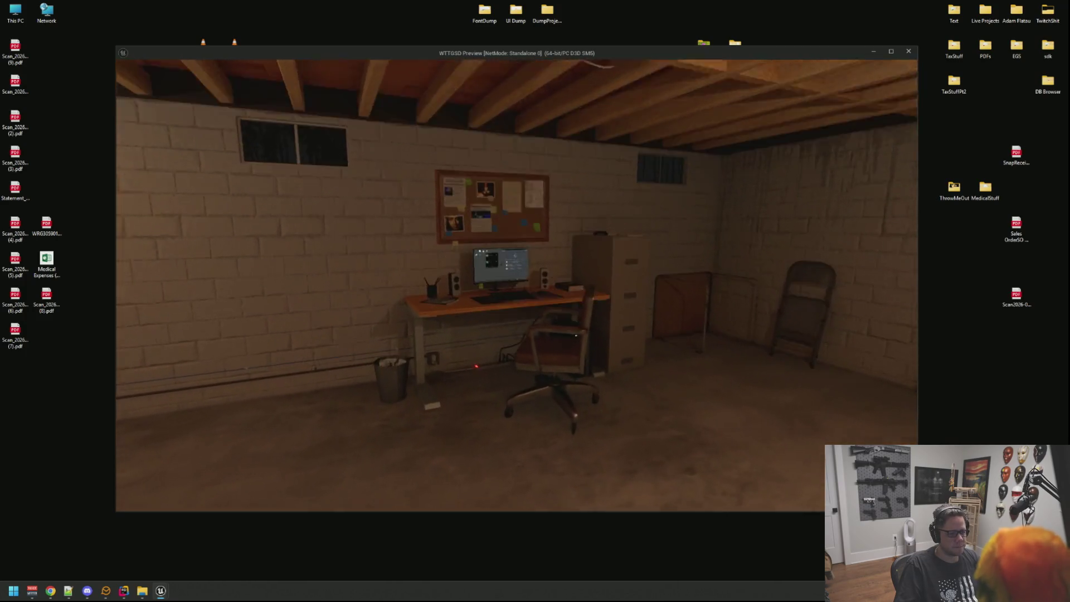
pyautogui.press('w')
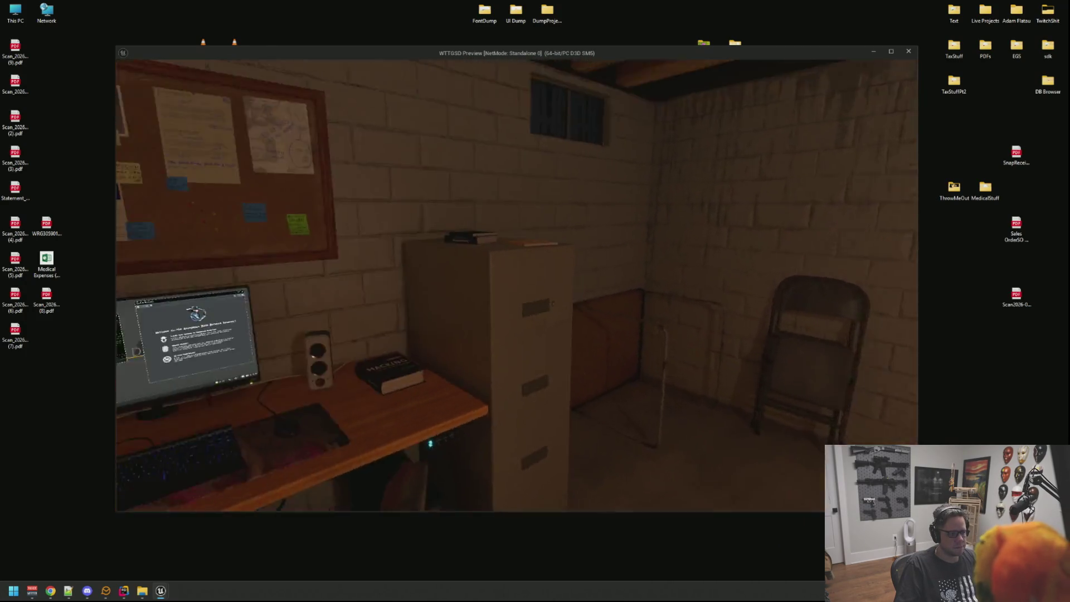
pyautogui.press('w')
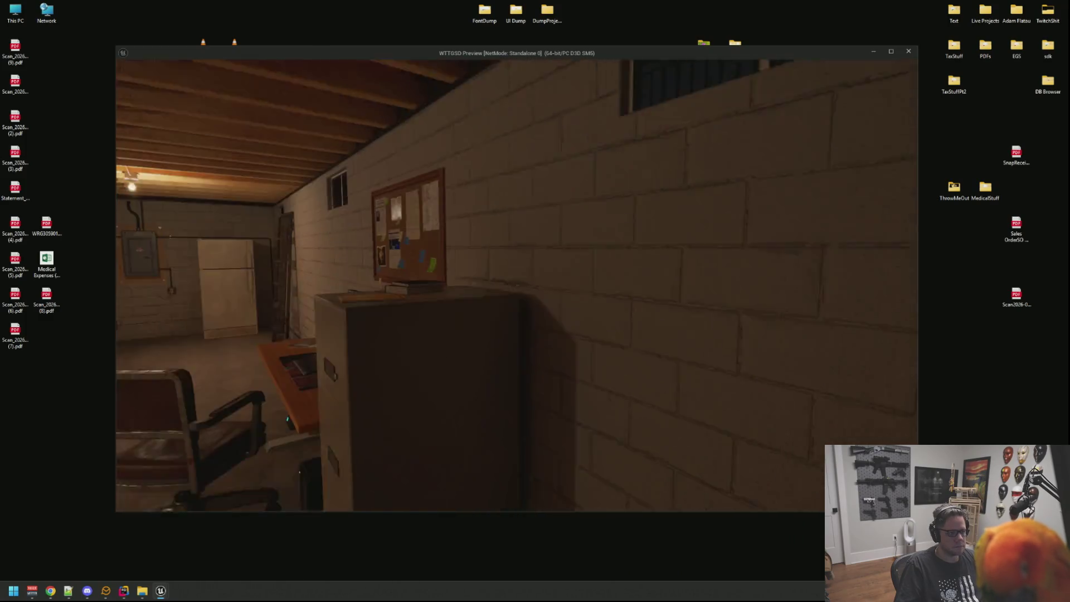
pyautogui.press('w')
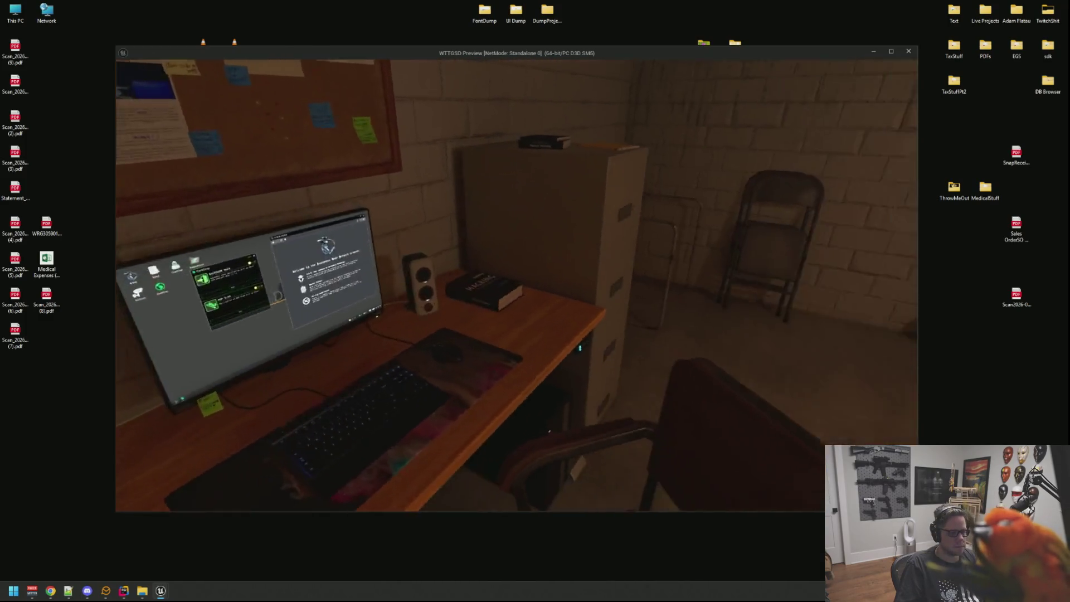
pyautogui.press('w')
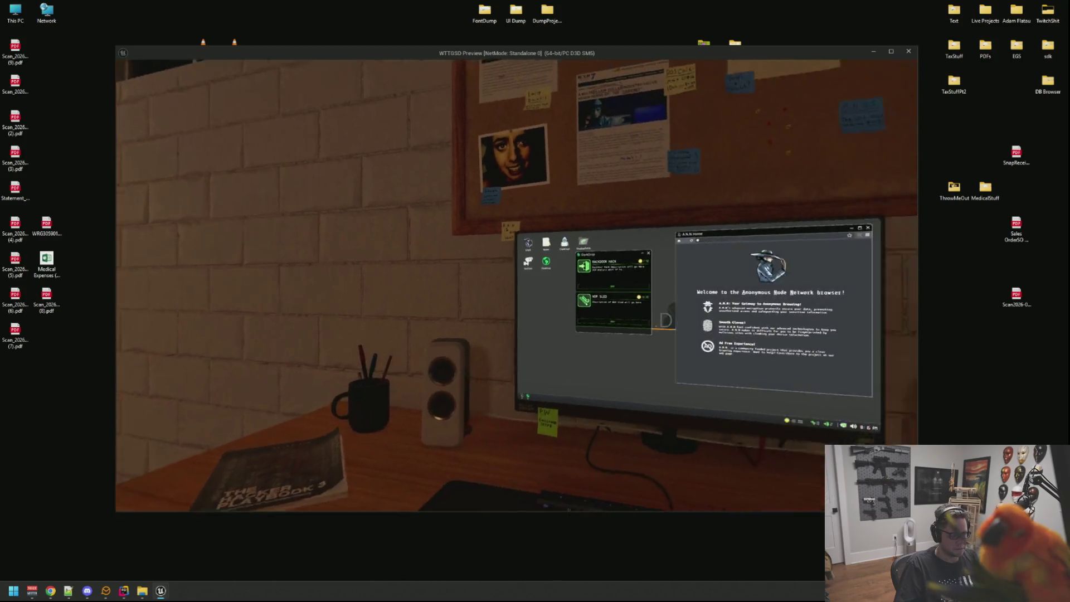
pyautogui.press('e')
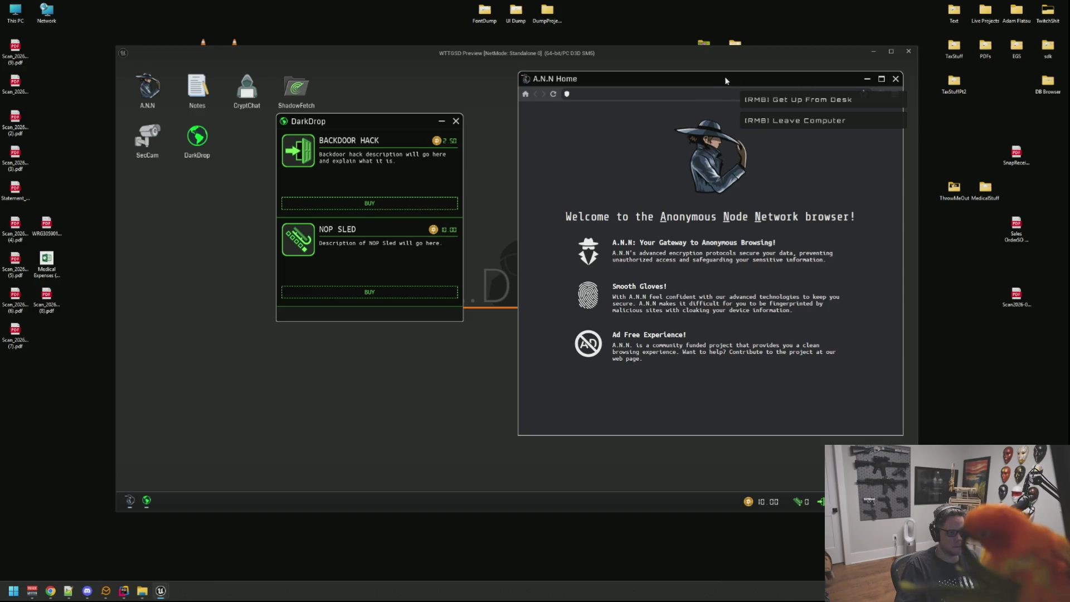
# - Move the windows aside, then close DarkDrop and the A.N.N Home browser
pyautogui.moveTo(725, 76); pyautogui.dragTo(728, 71)
pyautogui.moveTo(384, 121); pyautogui.dragTo(422, 140)
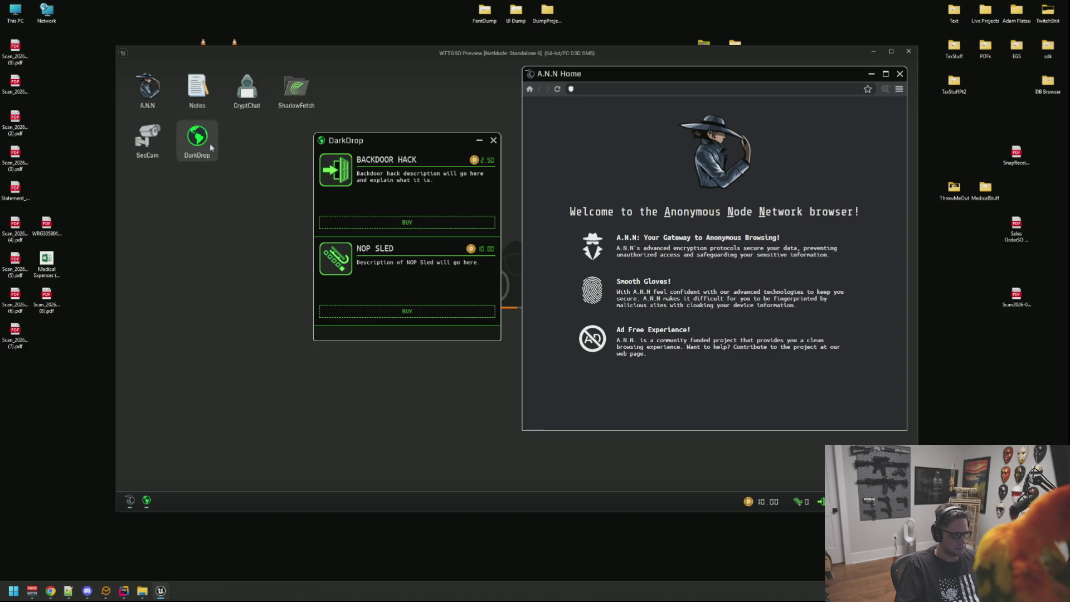
pyautogui.click(494, 140)
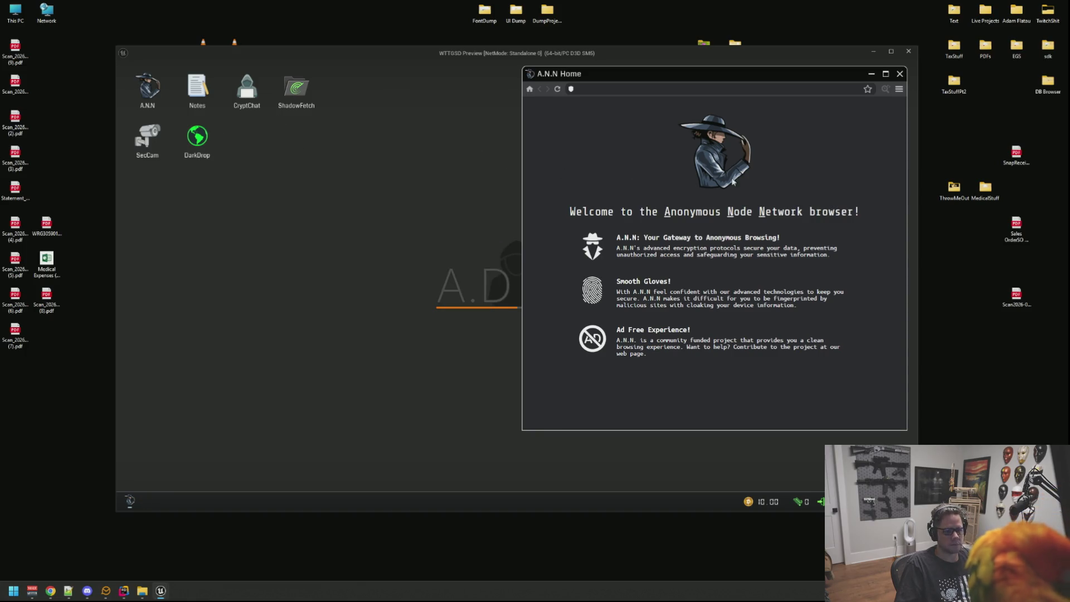
pyautogui.click(900, 74)
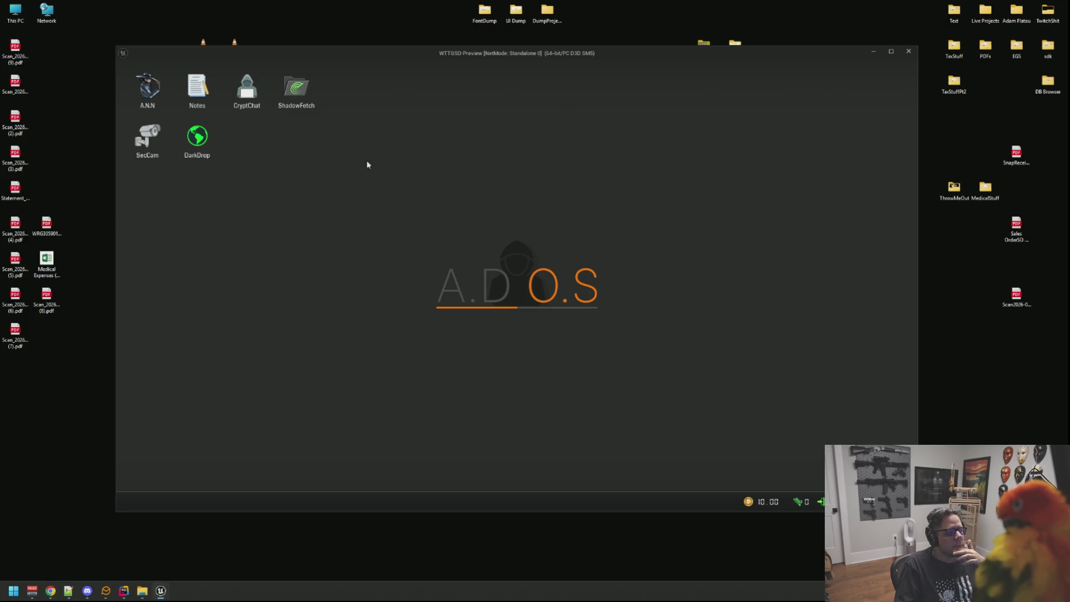
pyautogui.rightClick(293, 169)
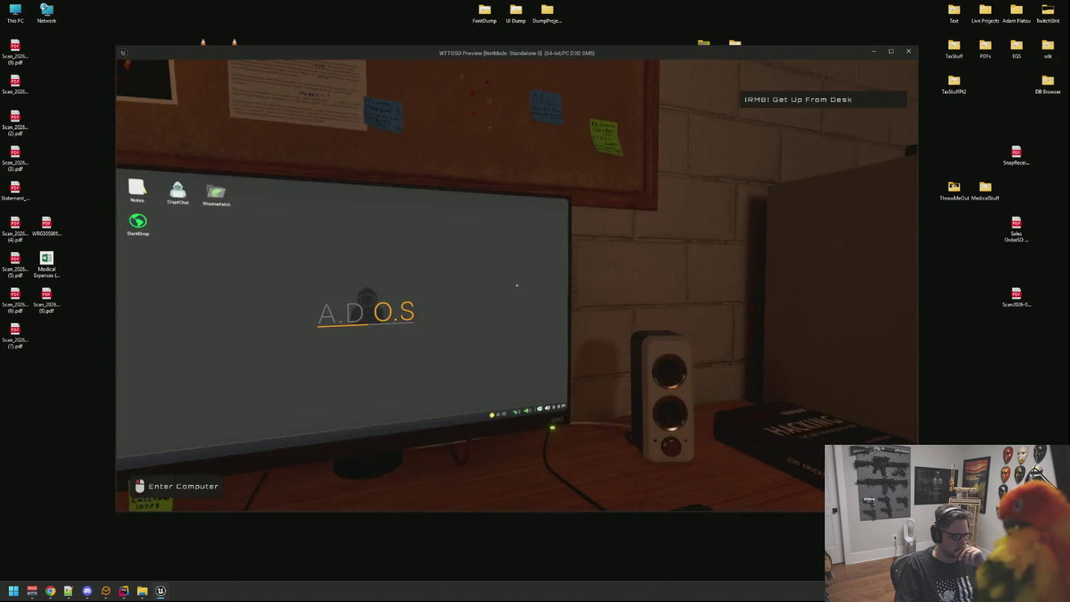
pyautogui.click(517, 278)
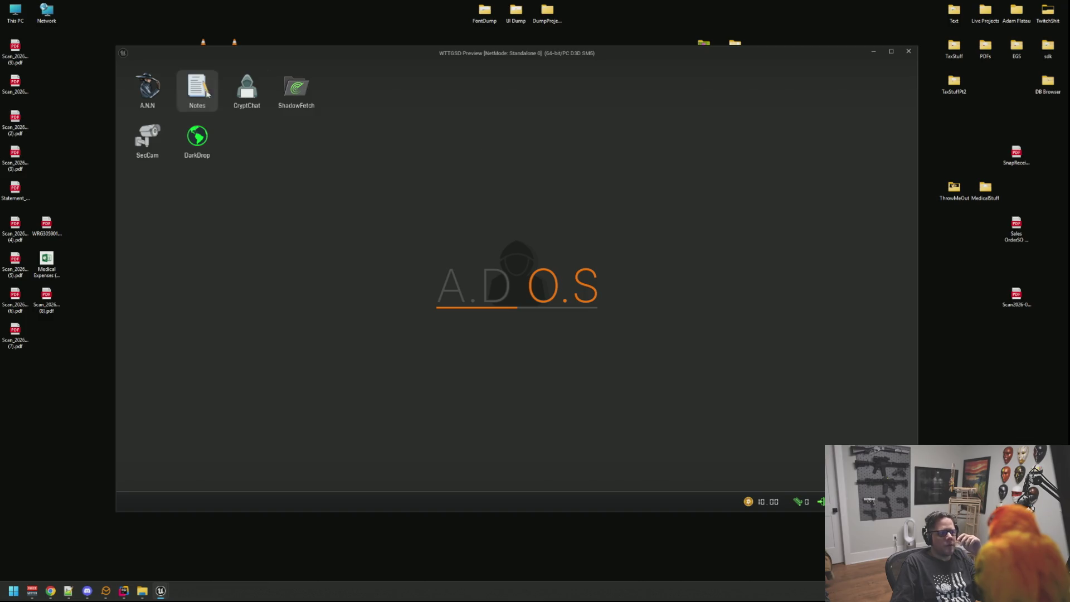
# - Reopen A.N.N, then switch to the Unreal editor's Output Log panel
pyautogui.doubleClick(147, 89)
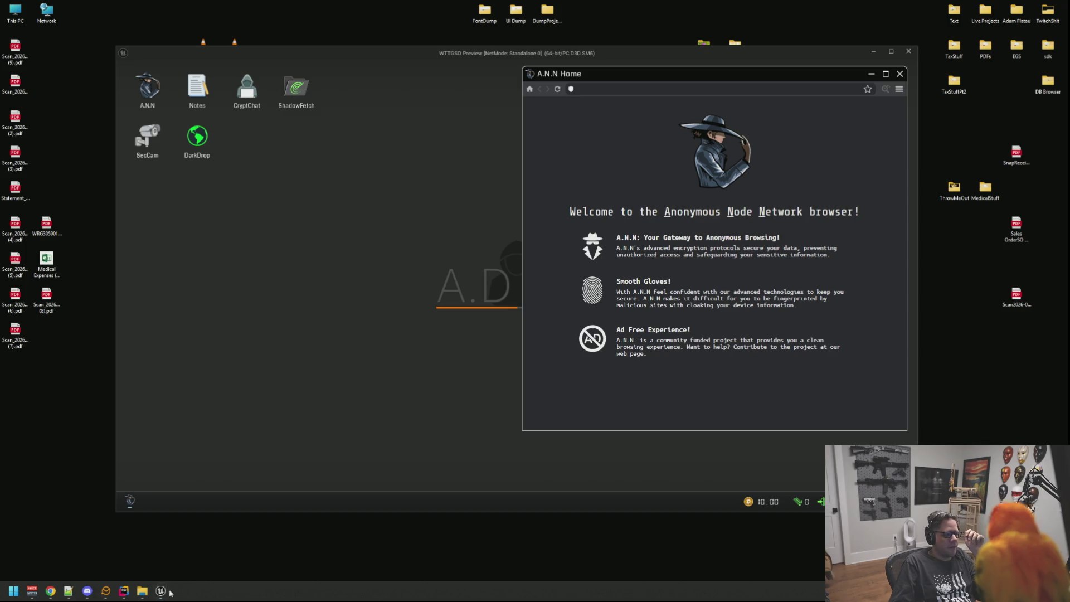
pyautogui.moveTo(160, 591)
pyautogui.click(198, 535)
pyautogui.click(66, 423)
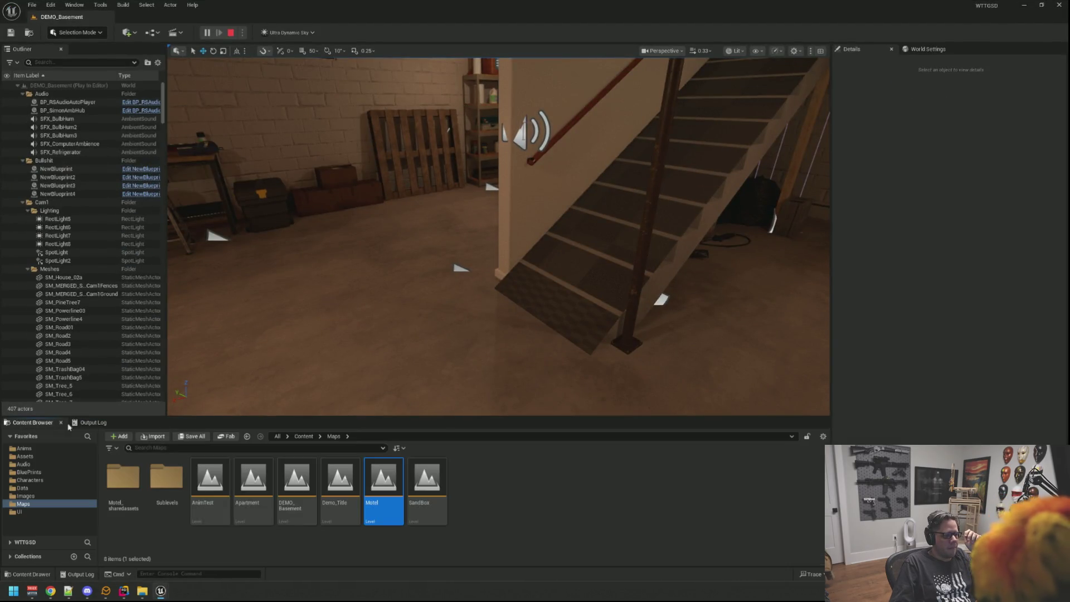
pyautogui.click(102, 425)
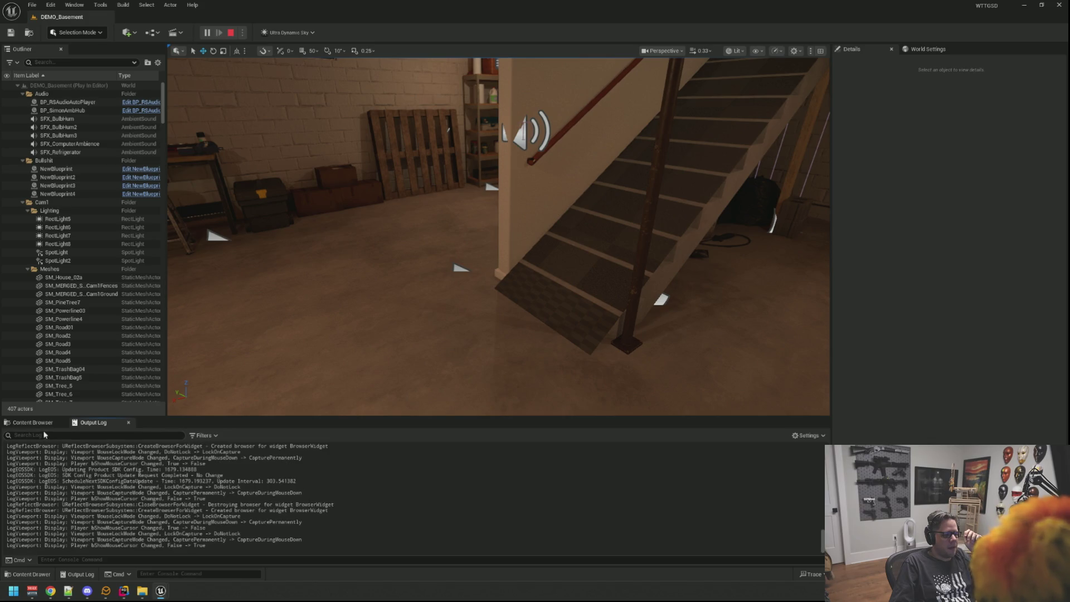
pyautogui.click(62, 424)
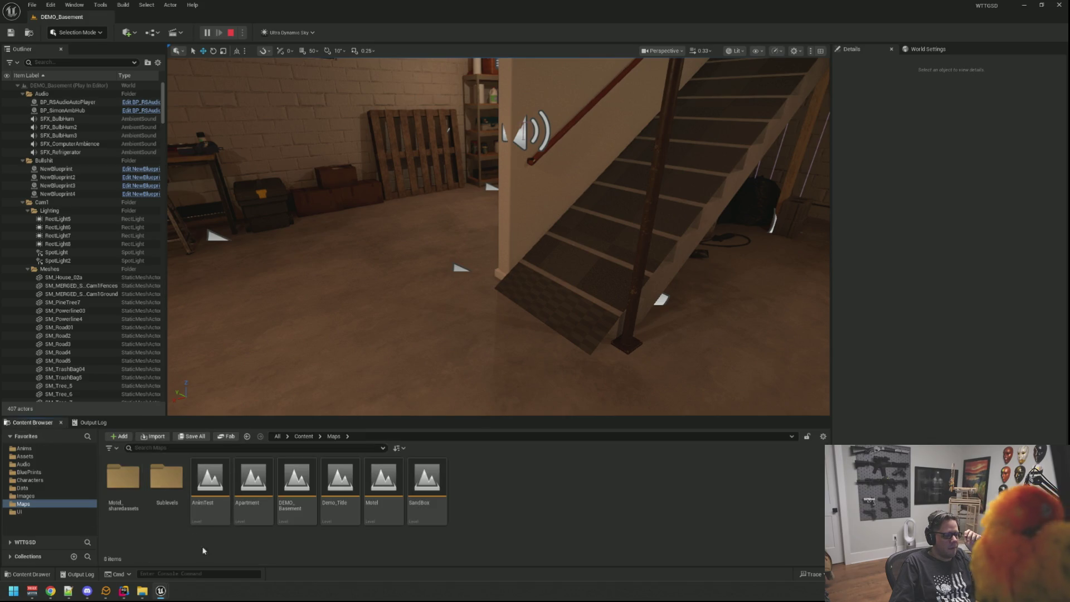
# - Select the Wiki site address listed in the editor's Output Log
pyautogui.moveTo(161, 590)
pyautogui.click(188, 564)
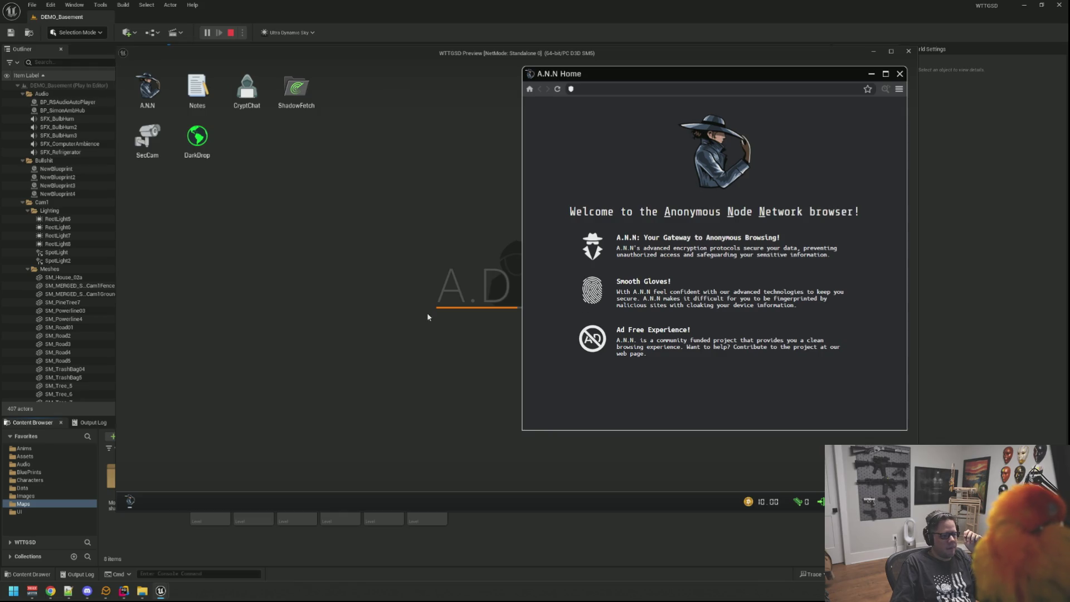
pyautogui.click(117, 424)
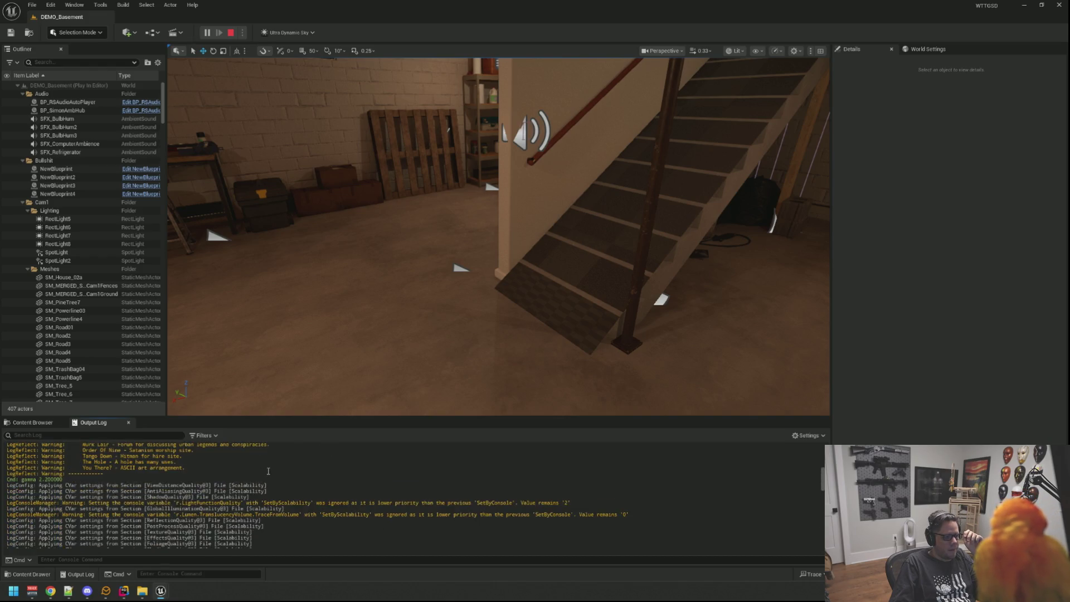
pyautogui.moveTo(212, 463); pyautogui.dragTo(82, 463)
pyautogui.hotkey('ctrl', 'c')
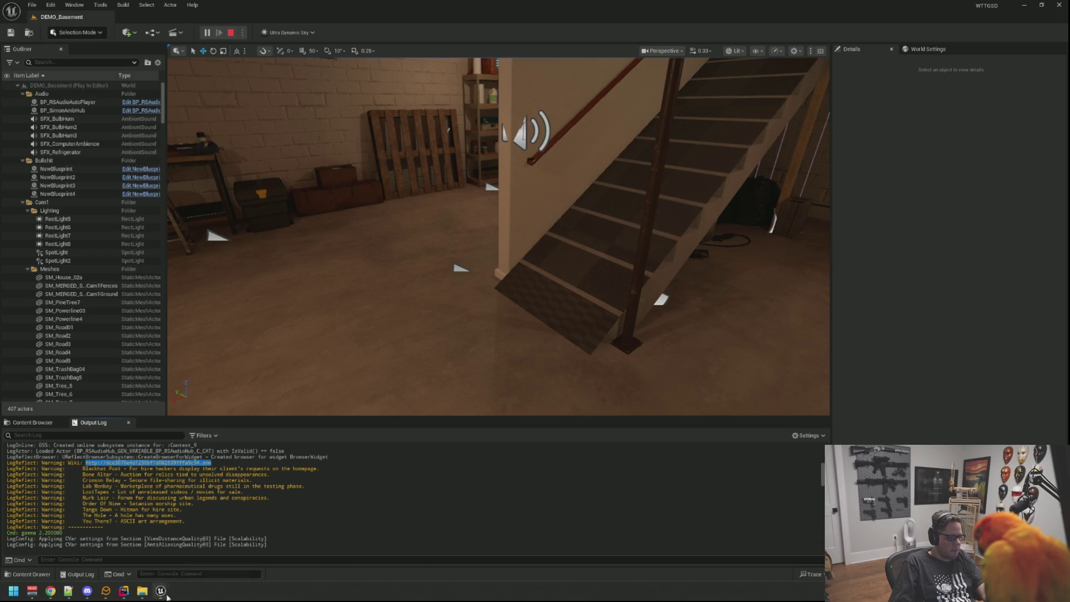
# - Load the pasted Wiki address in-game and open Black Hat Post from the Codex of Silence list
pyautogui.moveTo(165, 593)
pyautogui.click(237, 547)
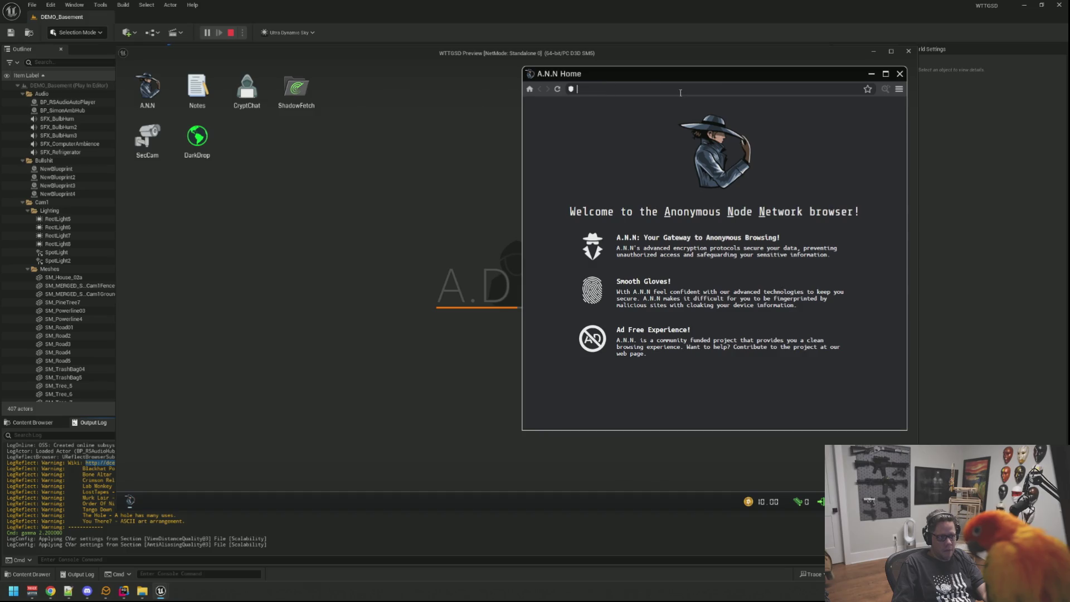
pyautogui.hotkey('ctrl', 'v')
pyautogui.press('Return')
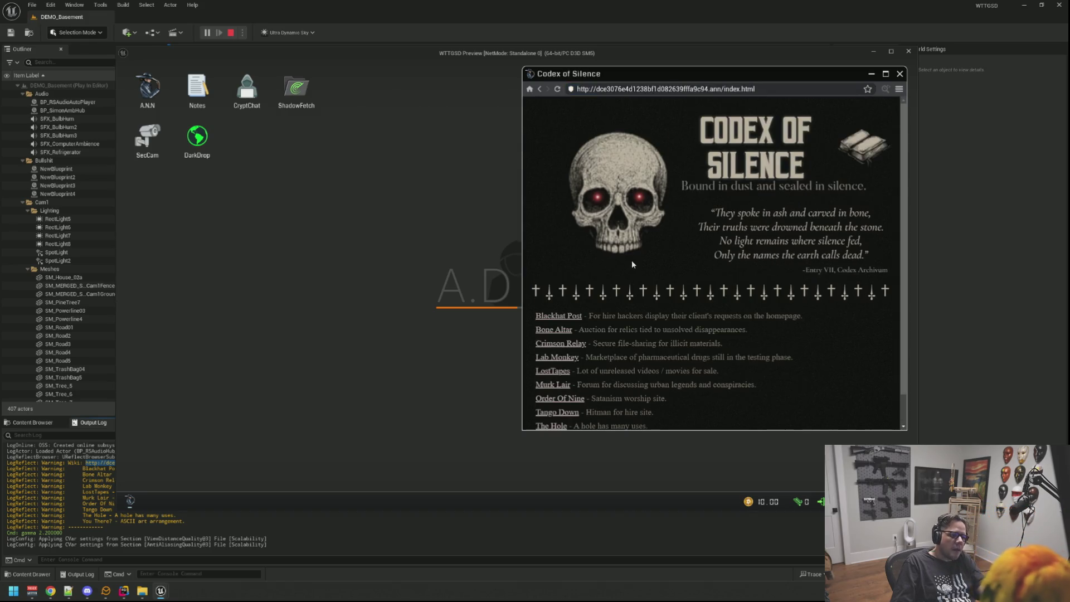
pyautogui.scroll(-1, 631, 264)
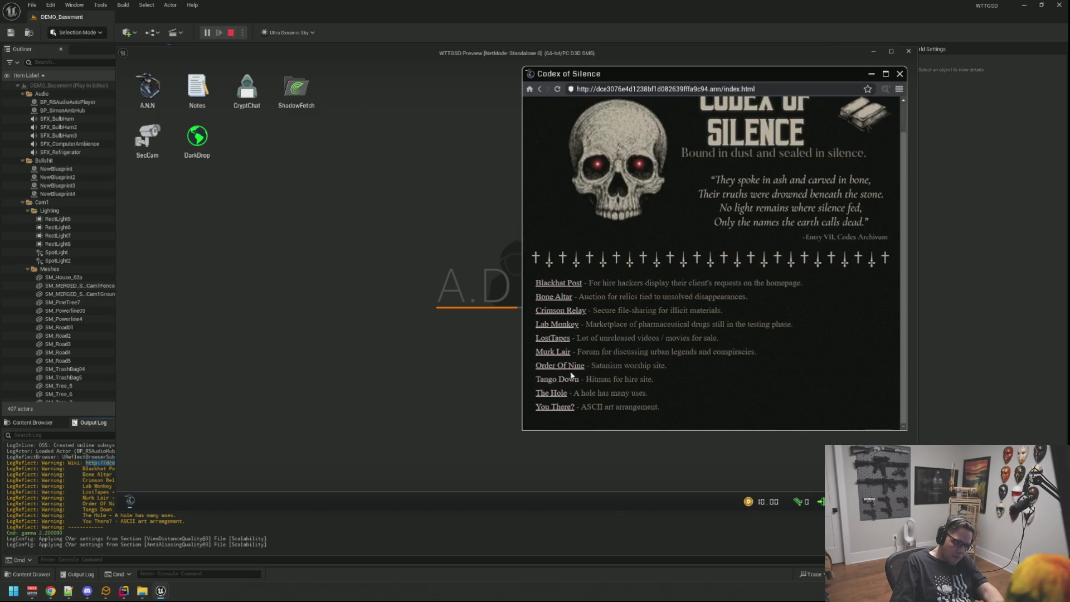
pyautogui.click(564, 293)
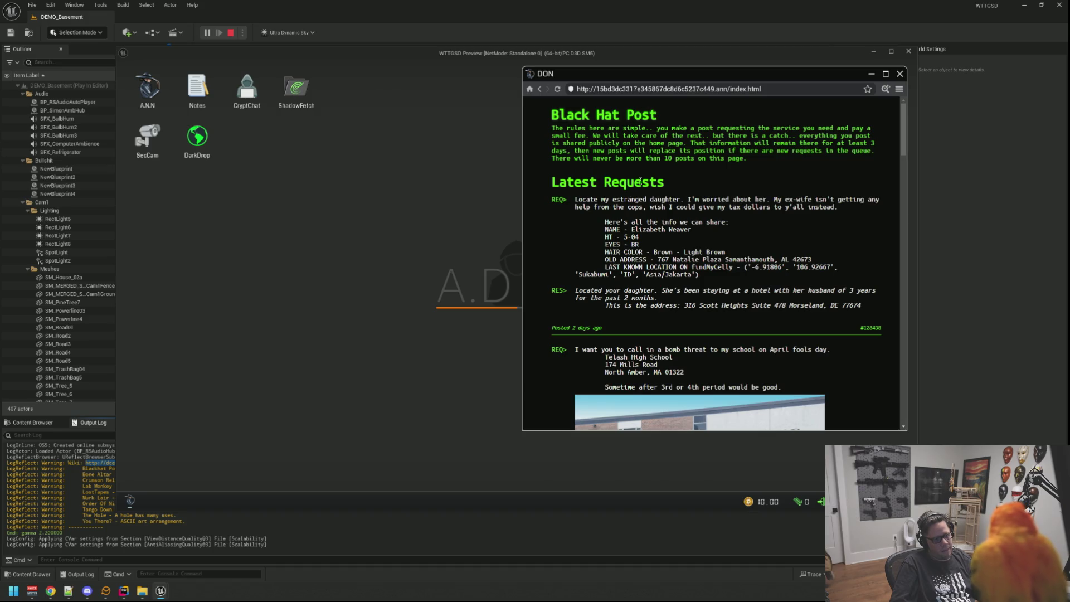
# - Read through the Black Hat Post requests, highlighting the bomb-threat school details
pyautogui.click(560, 121)
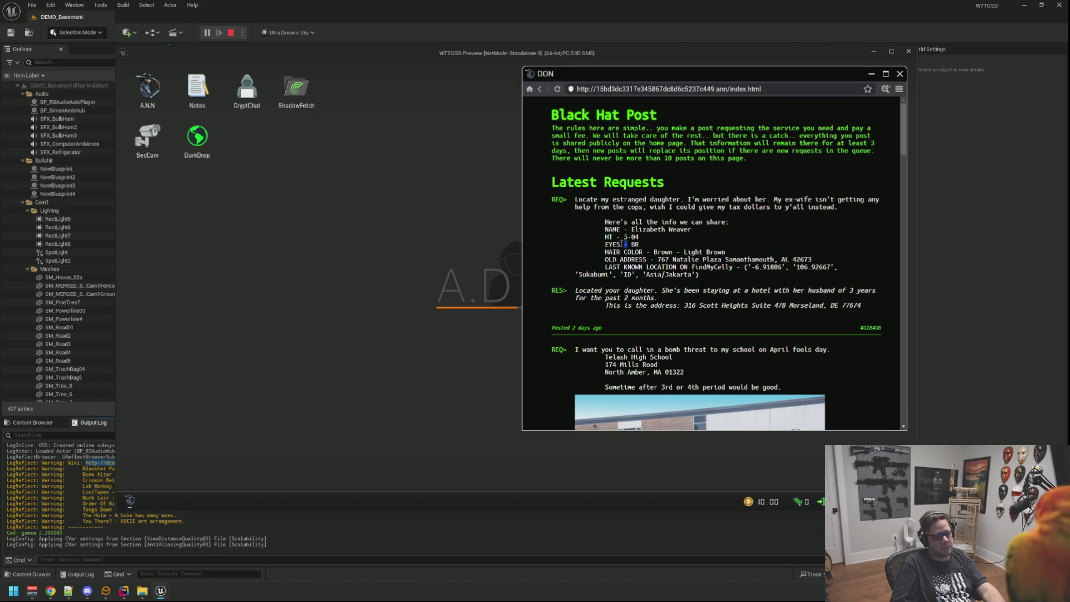
pyautogui.click(627, 218)
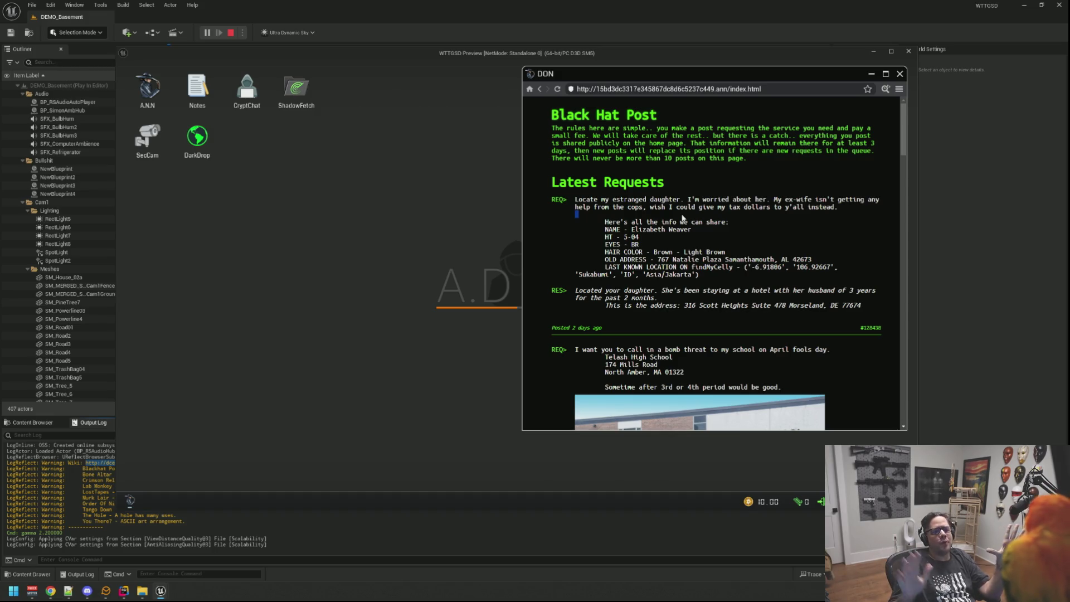
pyautogui.click(726, 219)
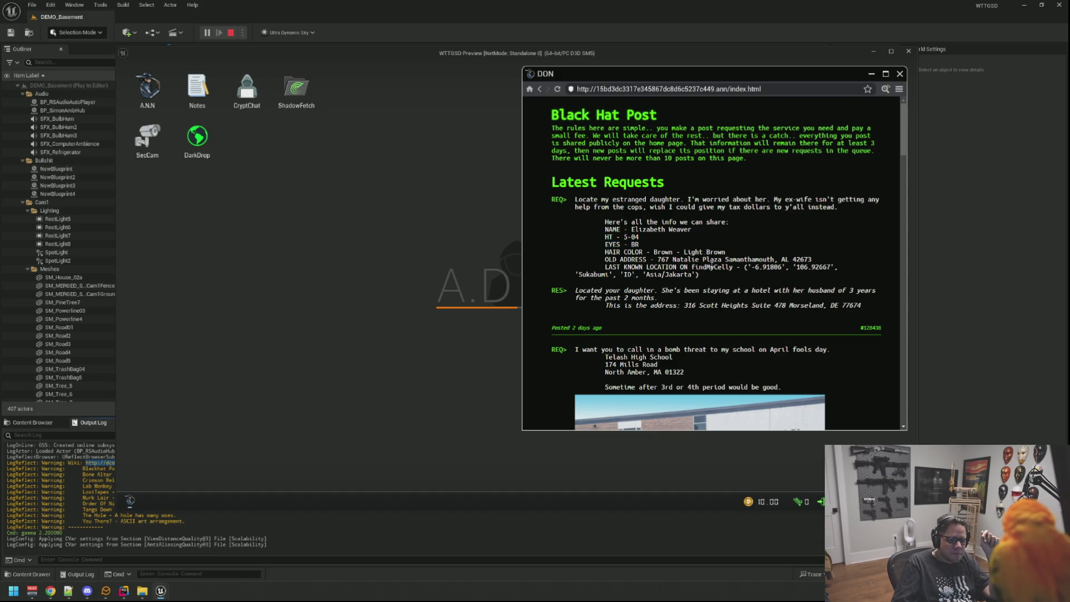
pyautogui.scroll(-3, 680, 272)
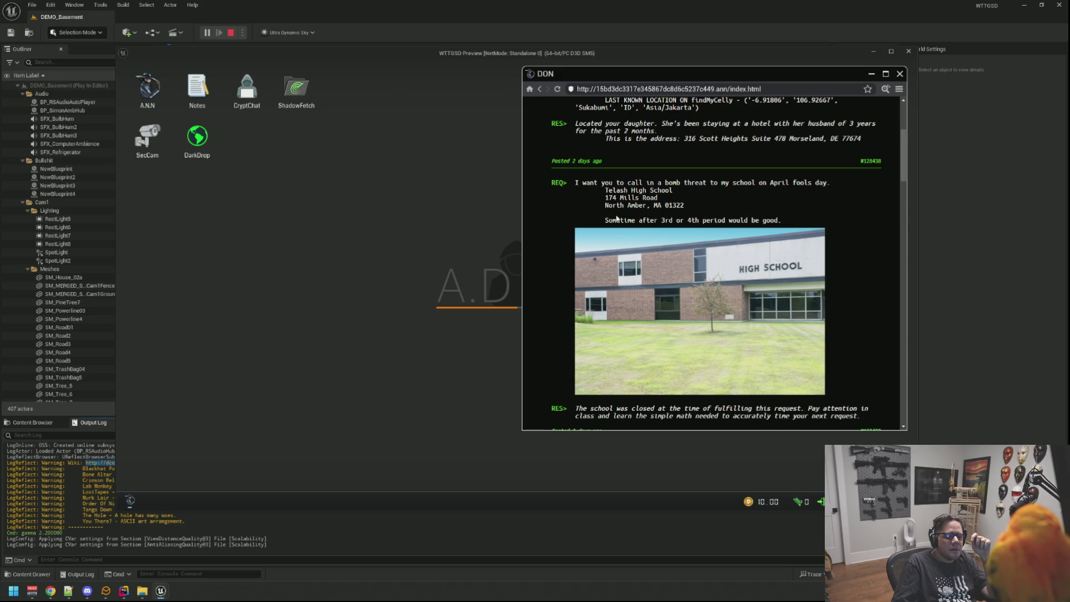
pyautogui.moveTo(605, 195); pyautogui.dragTo(668, 206)
pyautogui.click(630, 190)
pyautogui.moveTo(732, 182); pyautogui.dragTo(764, 190)
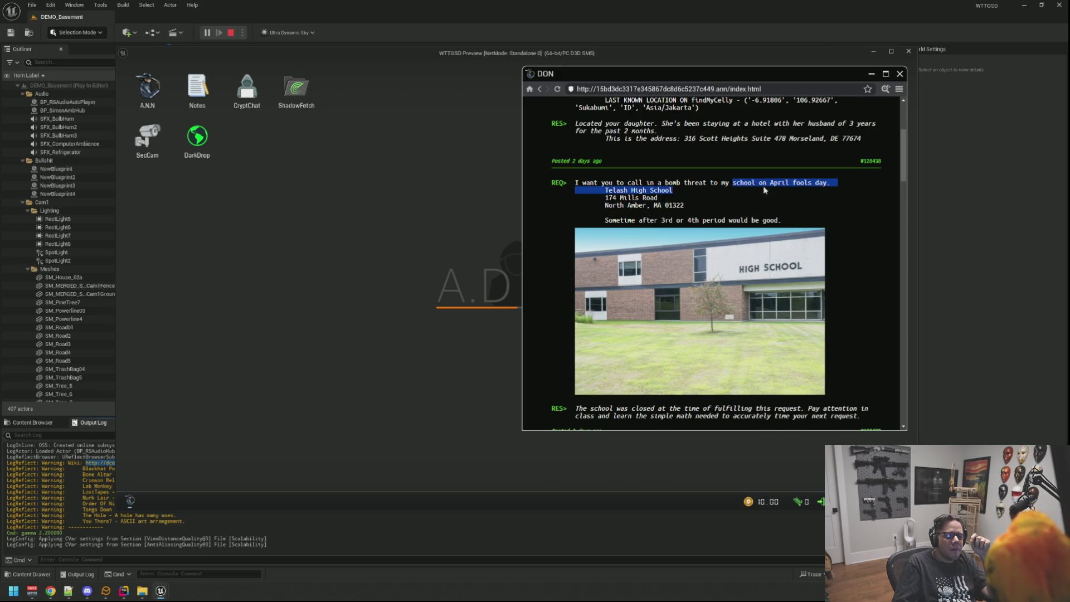
pyautogui.click(800, 181)
pyautogui.scroll(-3, 552, 250)
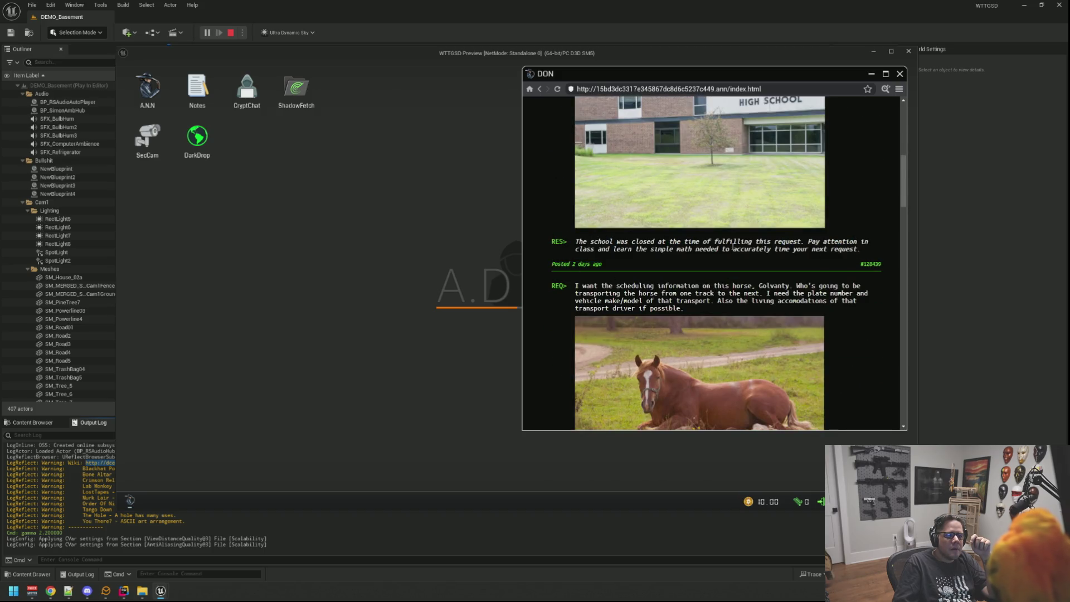
pyautogui.scroll(-3, 557, 284)
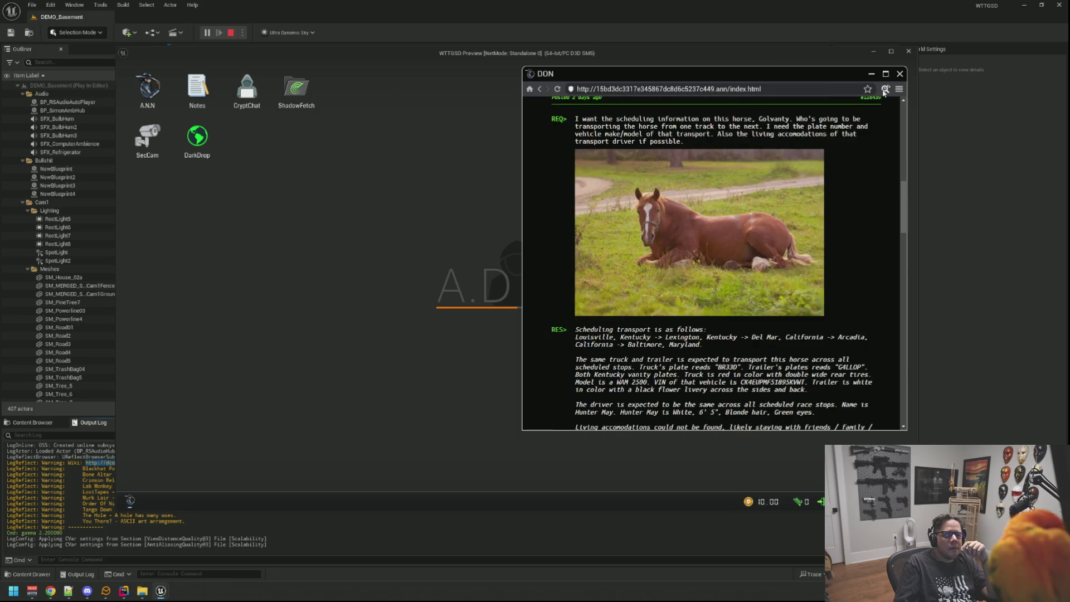
# - Open the page source with Ctrl+U, enlarge the viewer and scroll to the end
pyautogui.hotkey('ctrl', 'u')
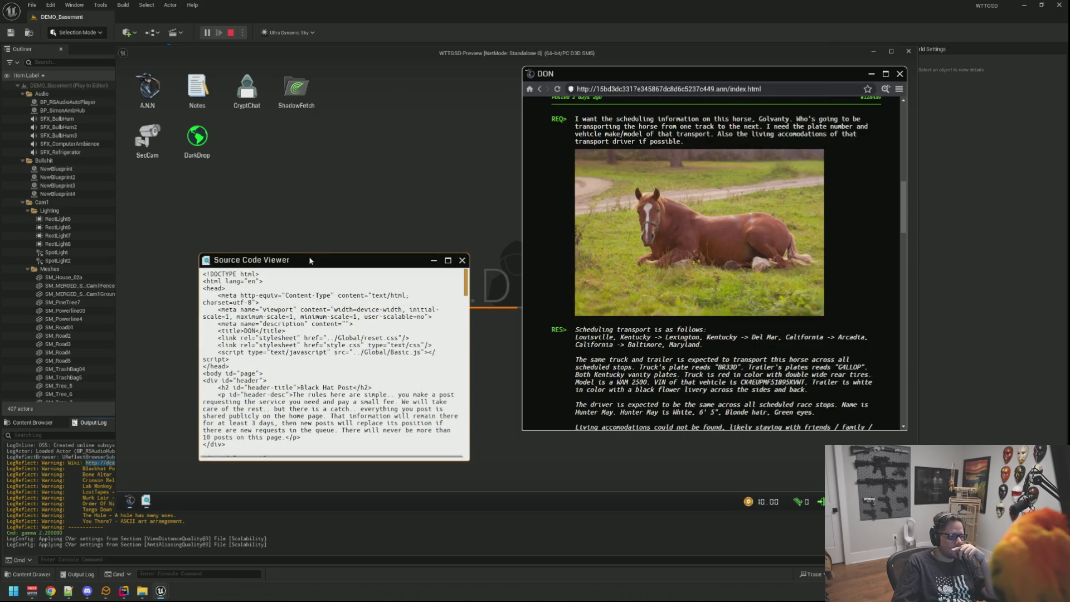
pyautogui.moveTo(310, 261); pyautogui.dragTo(343, 125)
pyautogui.moveTo(502, 324); pyautogui.dragTo(682, 417)
pyautogui.scroll(-7, 477, 274)
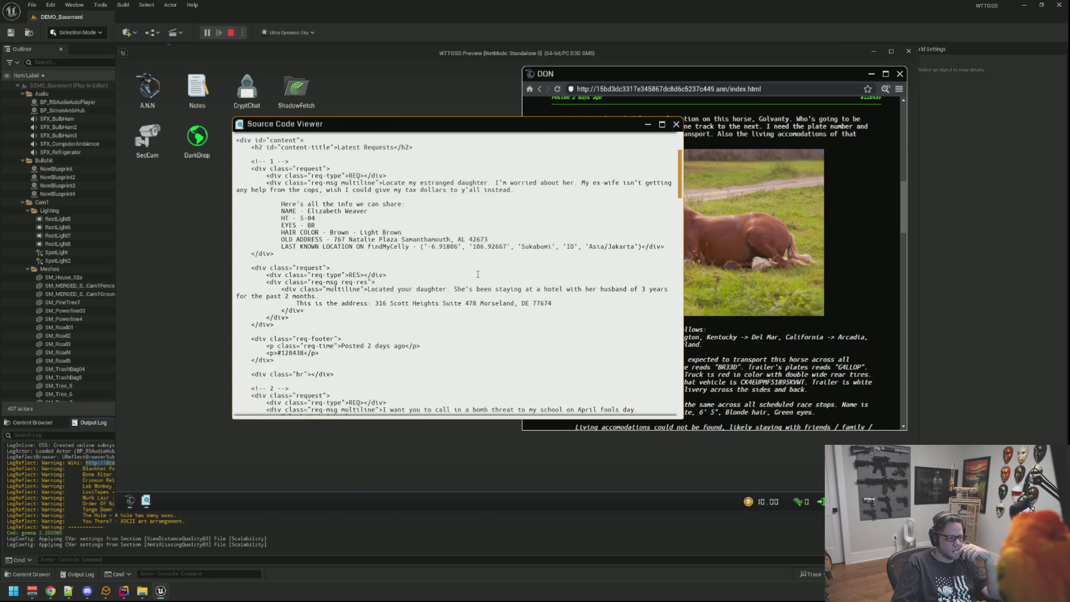
pyautogui.scroll(-20, 477, 274)
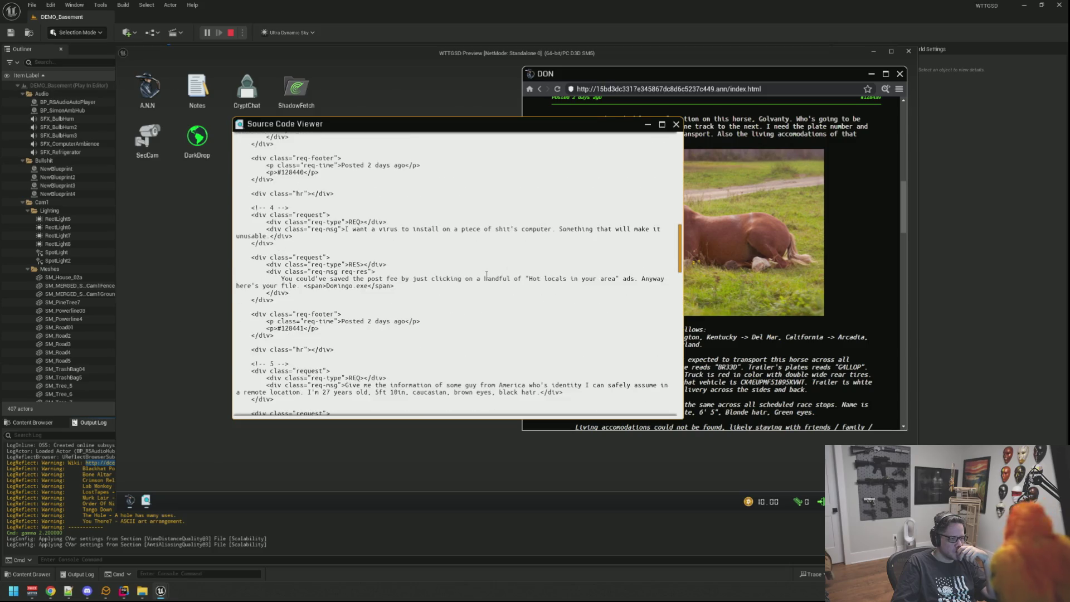
pyautogui.scroll(10, 486, 275)
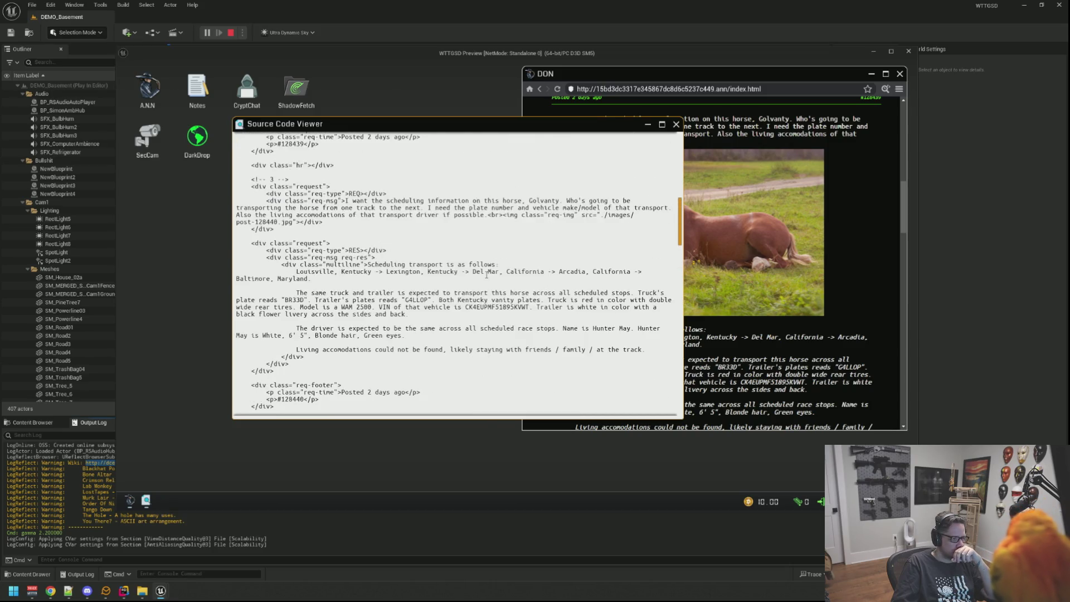
pyautogui.scroll(-20, 485, 274)
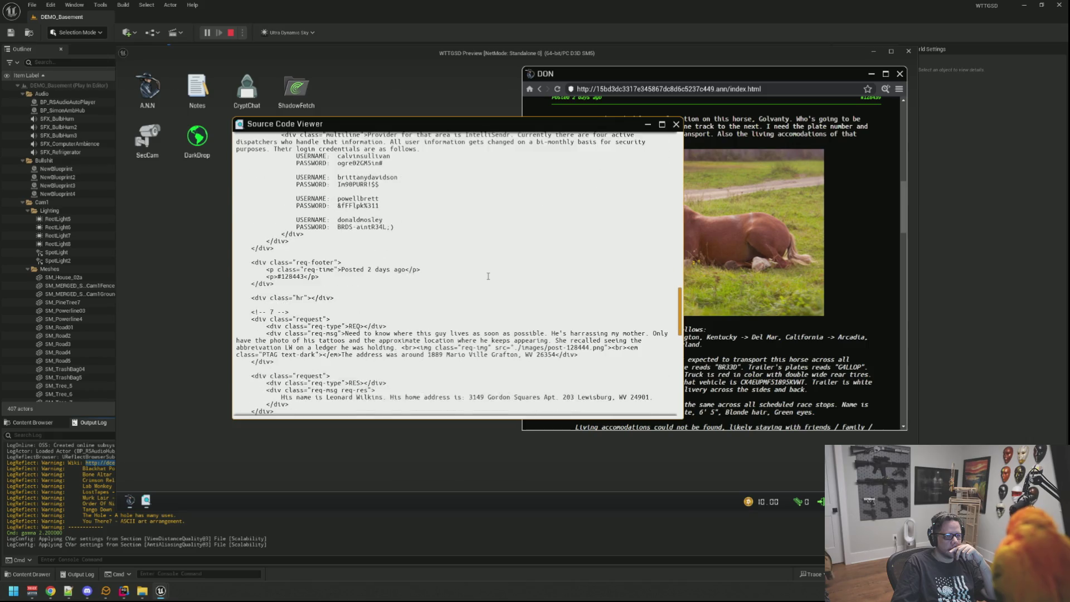
pyautogui.scroll(-3, 488, 277)
pyautogui.scroll(8, 488, 276)
pyautogui.scroll(-7, 488, 276)
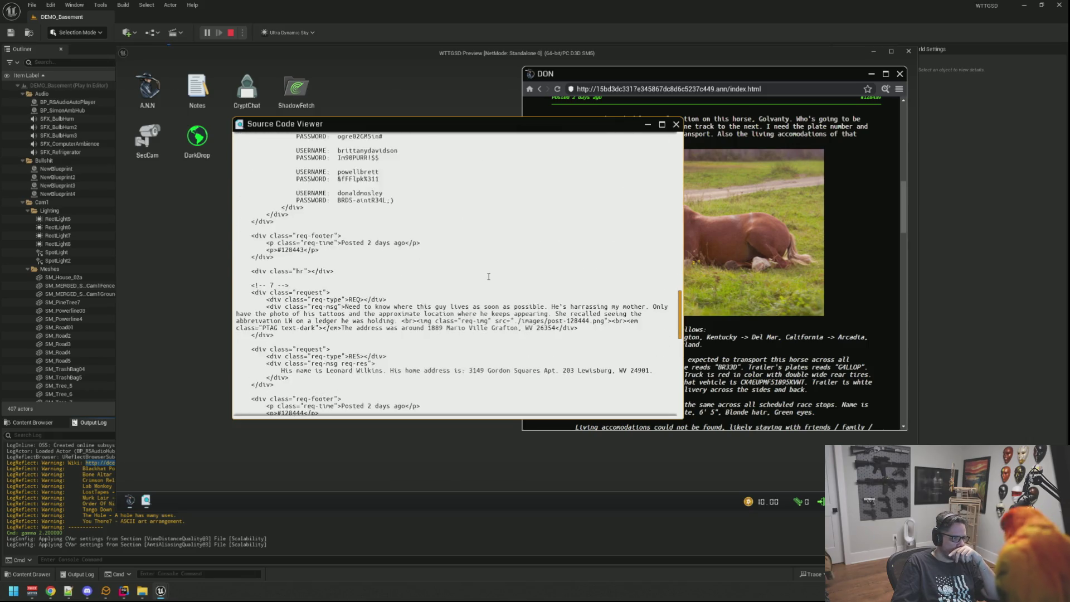
pyautogui.scroll(-15, 488, 276)
pyautogui.scroll(5, 490, 275)
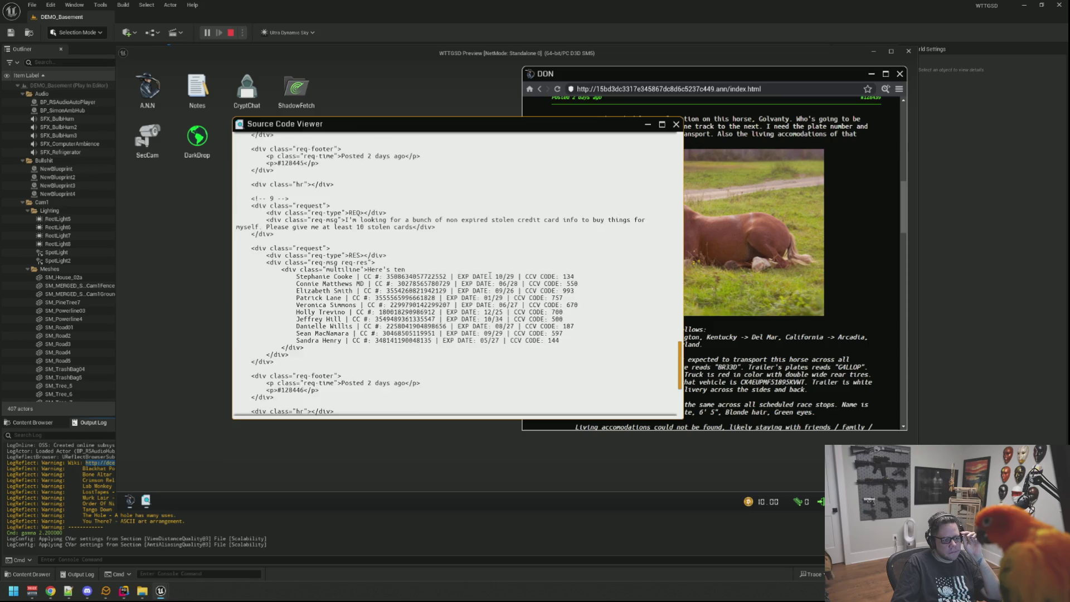
pyautogui.scroll(-9, 490, 276)
pyautogui.scroll(-1, 490, 274)
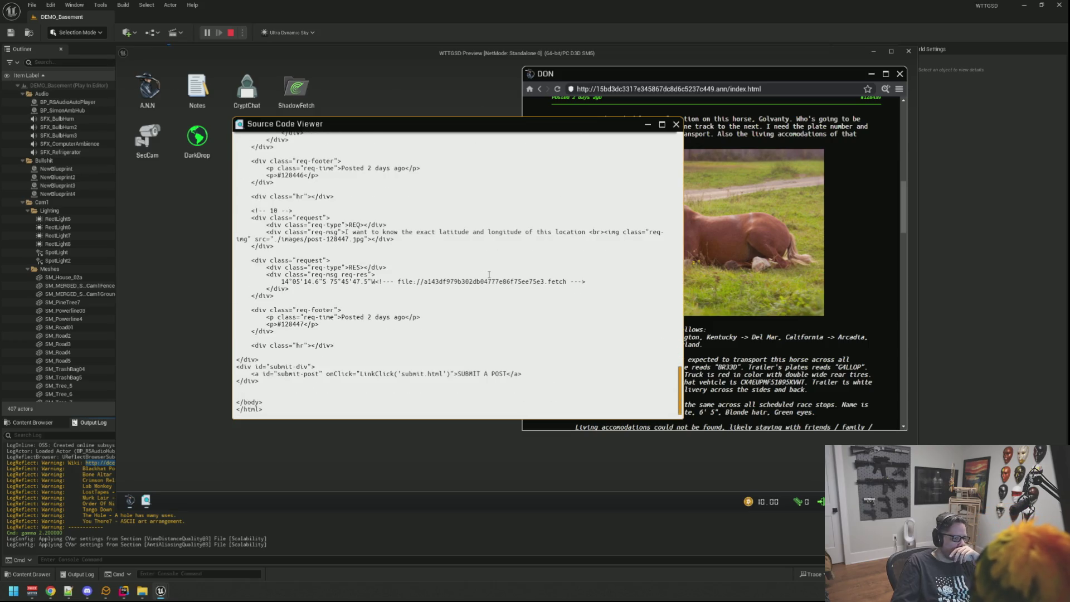
# - Select the hidden file://…fetch link in the source comment, then close the viewer
pyautogui.moveTo(566, 281)
pyautogui.mouseDown()
pyautogui.moveTo(334, 274)
pyautogui.moveTo(399, 282)
pyautogui.mouseUp()
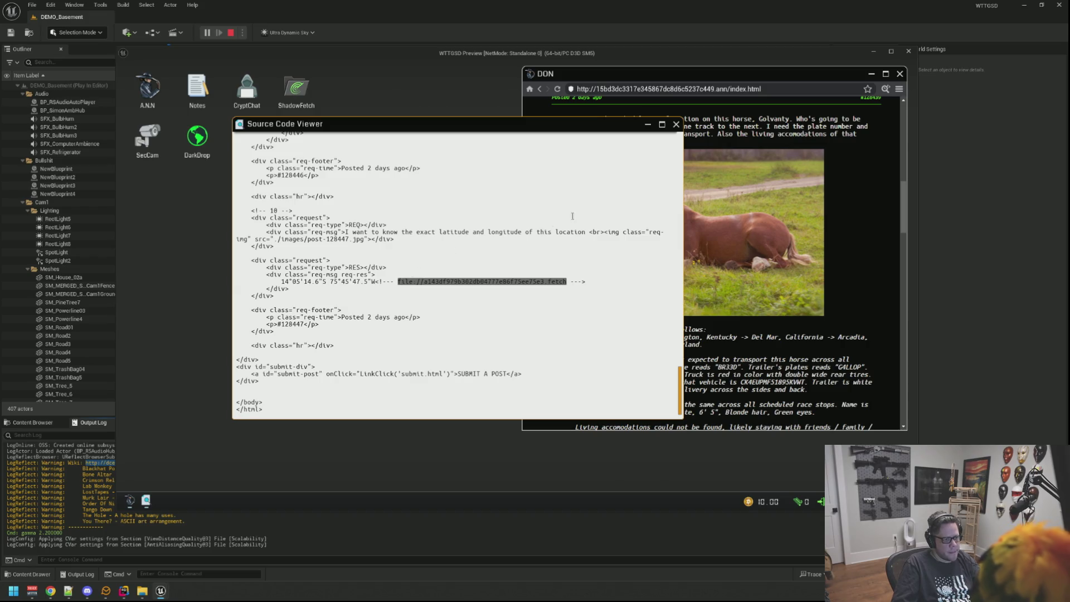
pyautogui.click(666, 144)
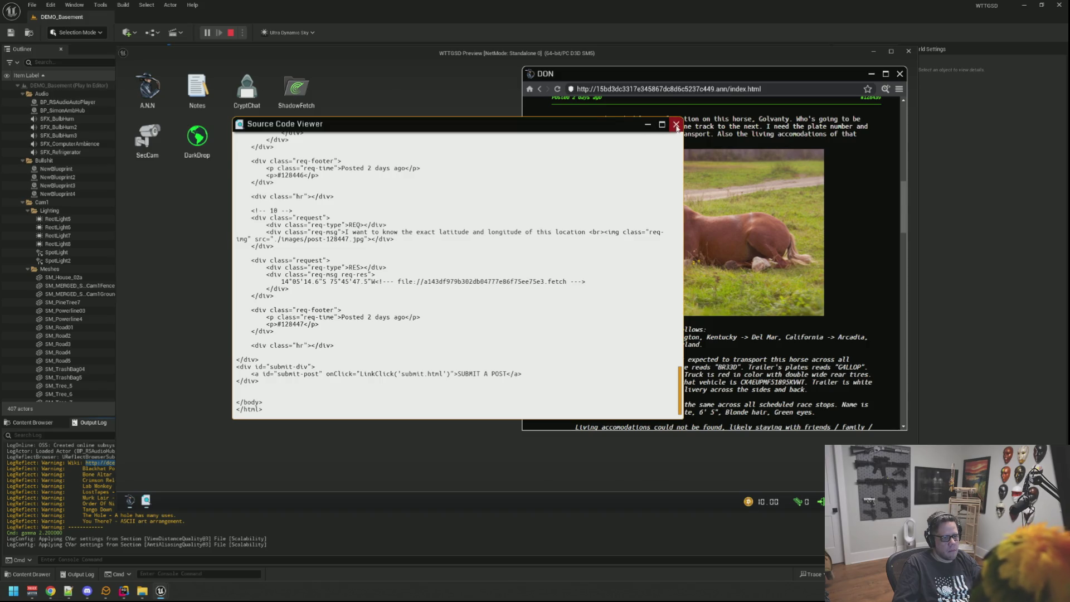
pyautogui.click(676, 124)
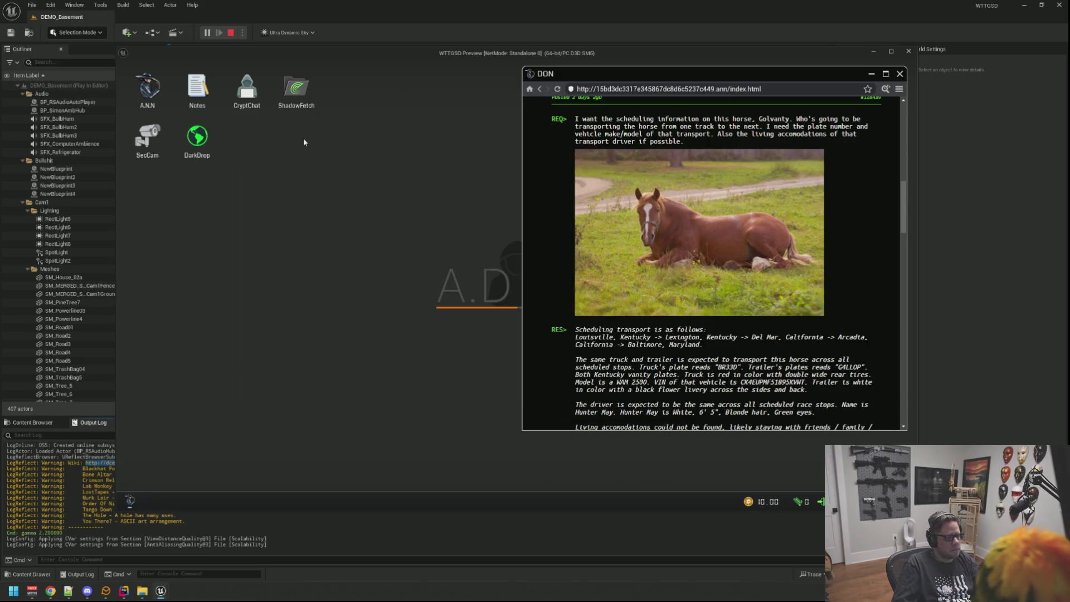
# - Validate the copied fetch link in ShadowFetch and decline the DX5069Q.mp4 download
pyautogui.doubleClick(295, 92)
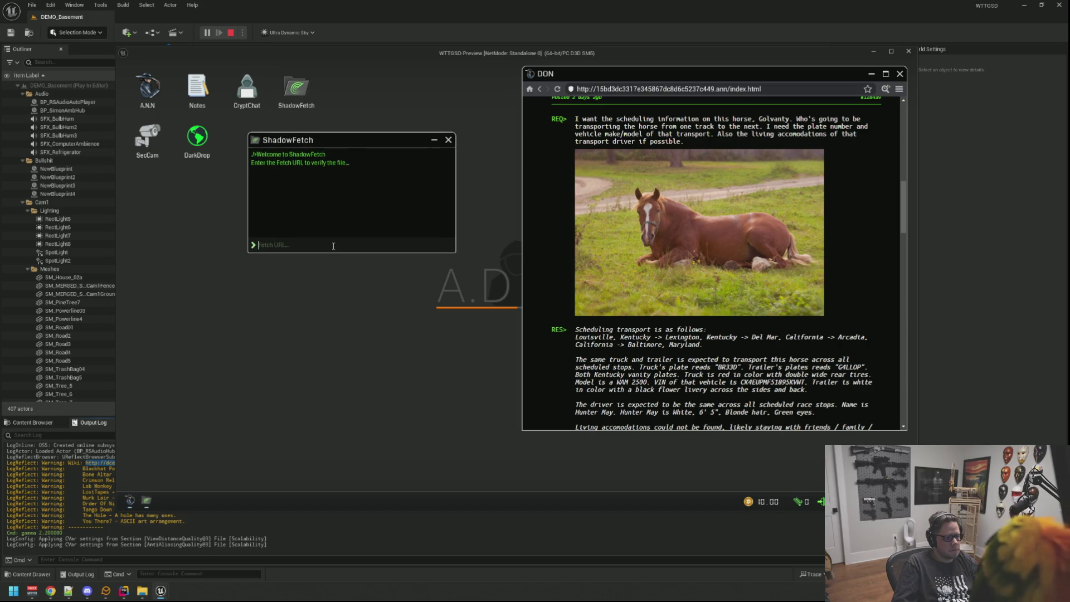
pyautogui.hotkey('ctrl', 'v')
pyautogui.press('Return')
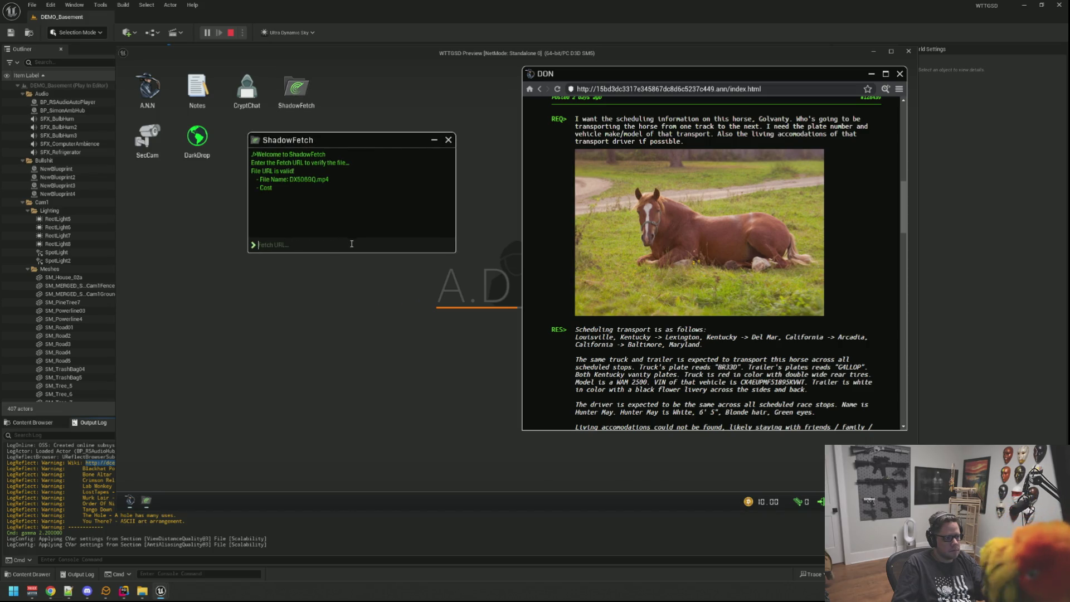
pyautogui.write('n')
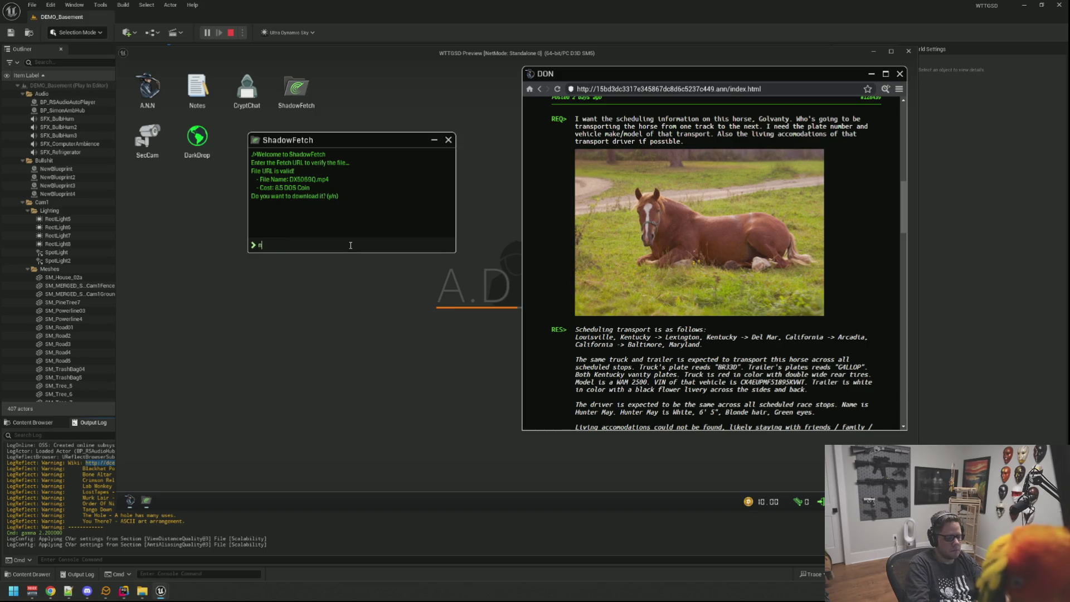
pyautogui.press('Return')
pyautogui.moveTo(345, 144); pyautogui.dragTo(410, 126)
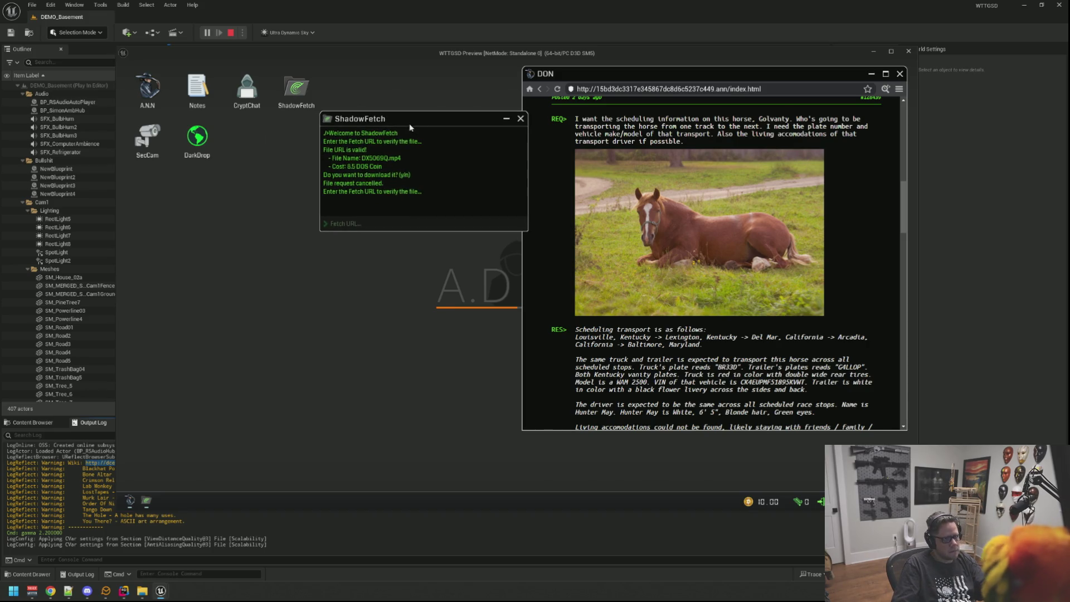
# - Scroll the DON page, shift ShadowFetch left, and close the DON browser
pyautogui.scroll(-10, 672, 252)
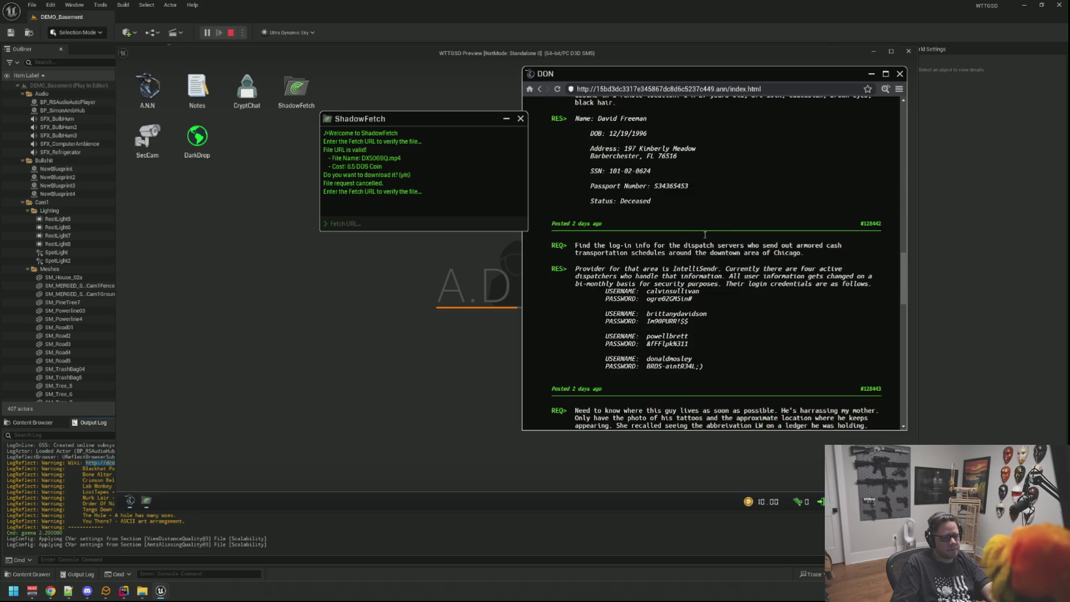
pyautogui.moveTo(461, 116); pyautogui.dragTo(429, 118)
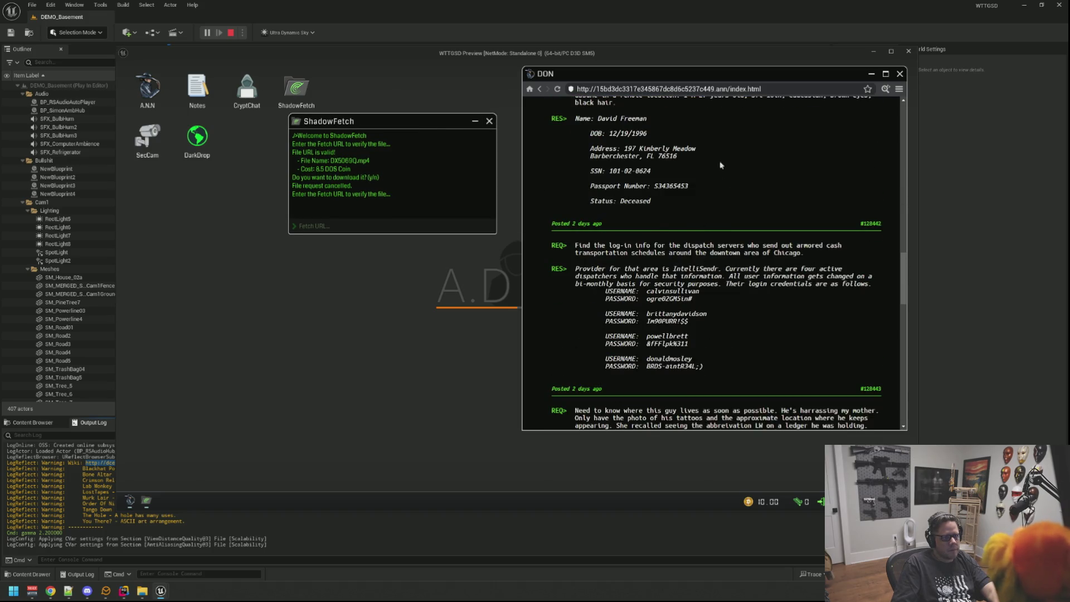
pyautogui.scroll(-15, 707, 202)
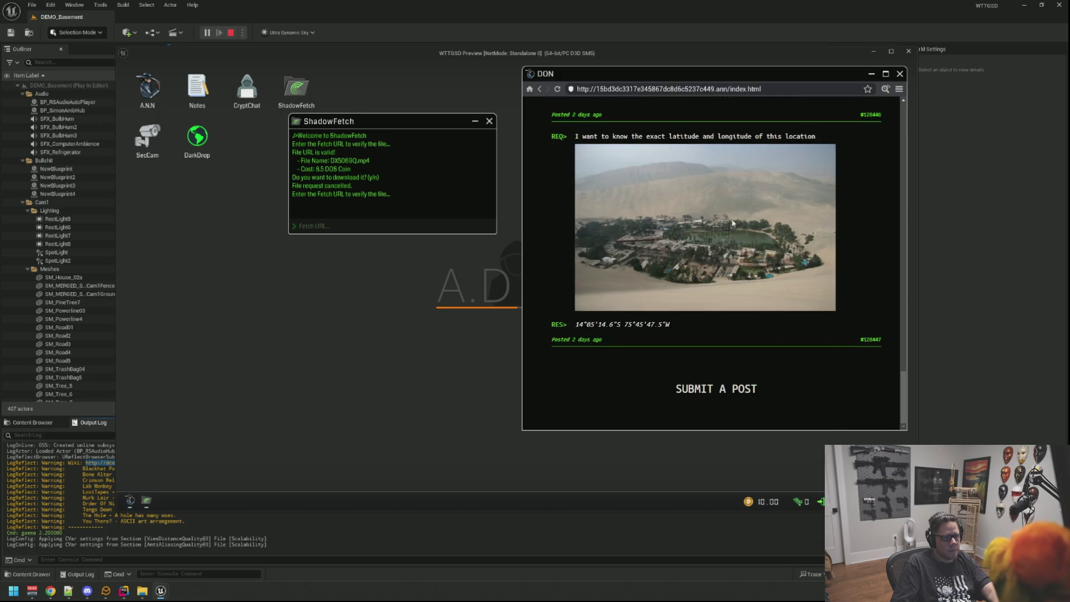
pyautogui.scroll(20, 732, 223)
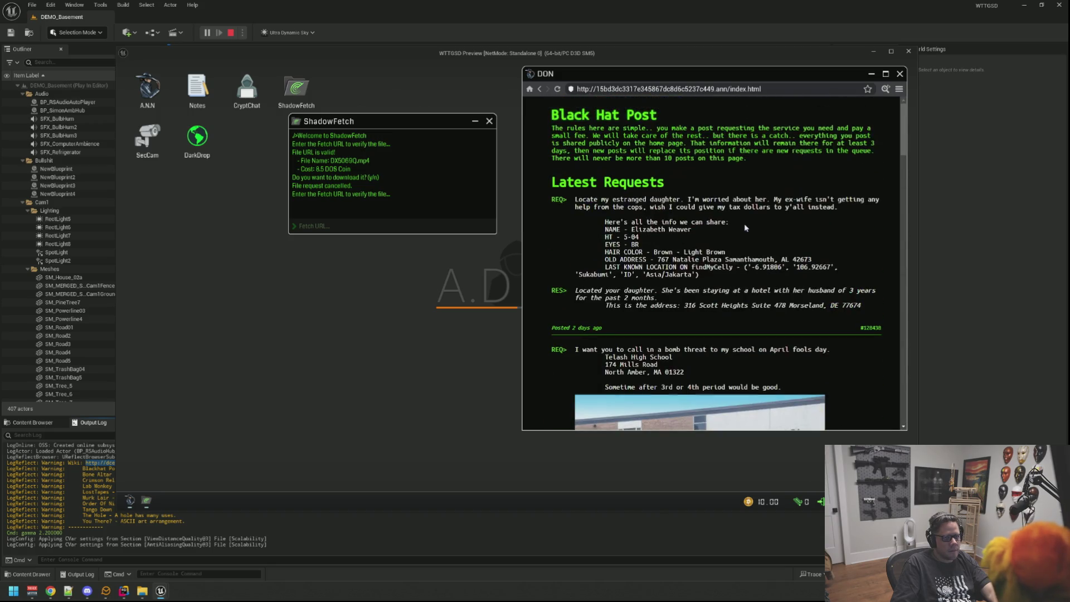
pyautogui.click(899, 74)
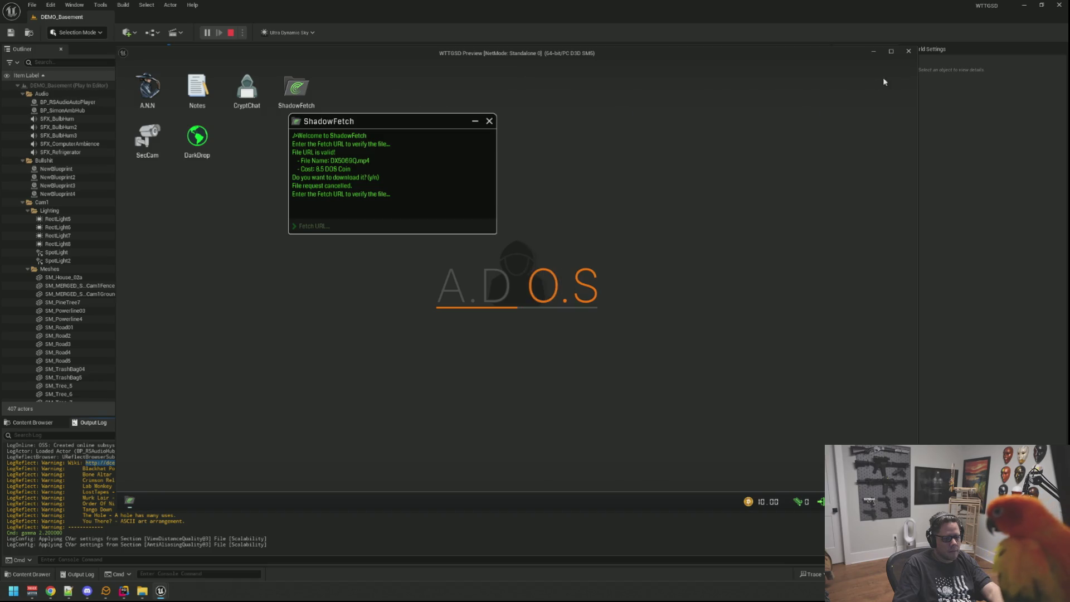
# - Close ShadowFetch, get up from the desk, and sit back down at the computer
pyautogui.click(489, 121)
pyautogui.rightClick(513, 170)
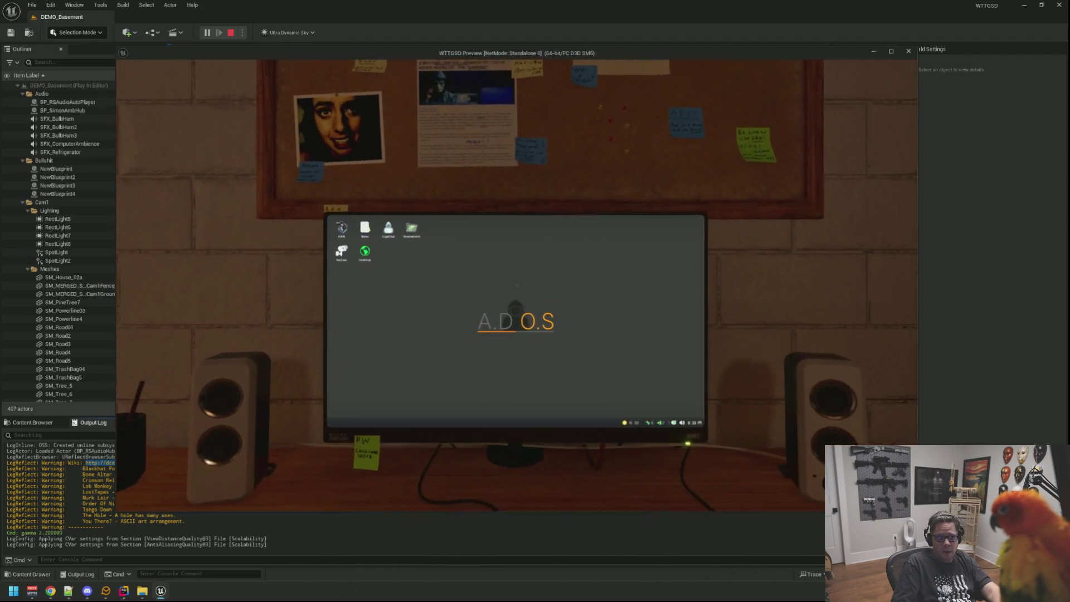
pyautogui.click(516, 284)
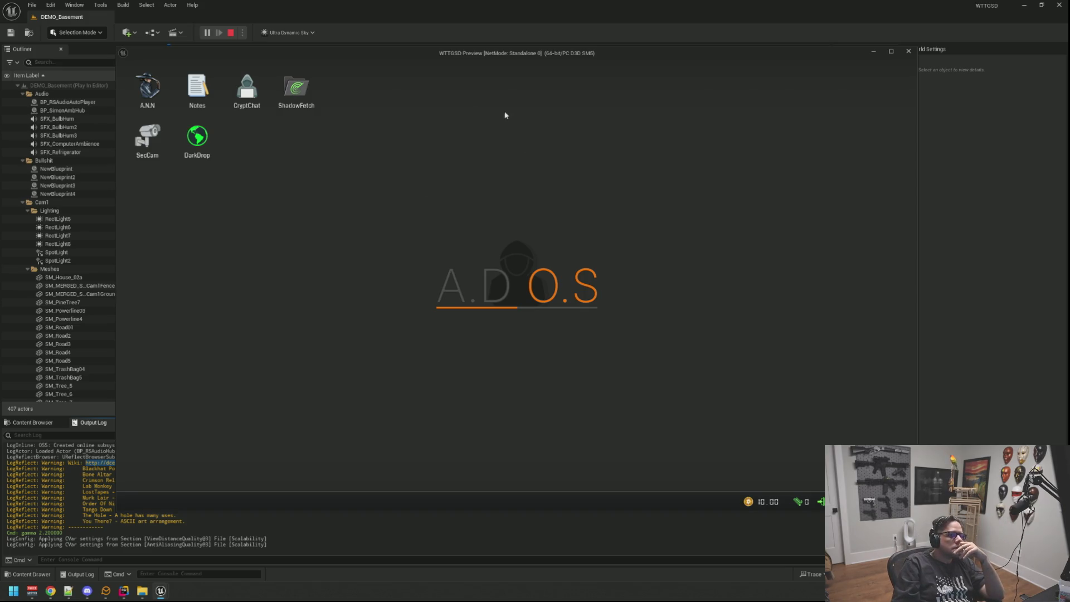
# - Open CryptChat and run TriggerHack -1 in the console to start Kari's chat
pyautogui.doubleClick(247, 88)
pyautogui.moveTo(315, 95)
pyautogui.mouseDown()
pyautogui.moveTo(571, 138)
pyautogui.moveTo(479, 138)
pyautogui.mouseUp()
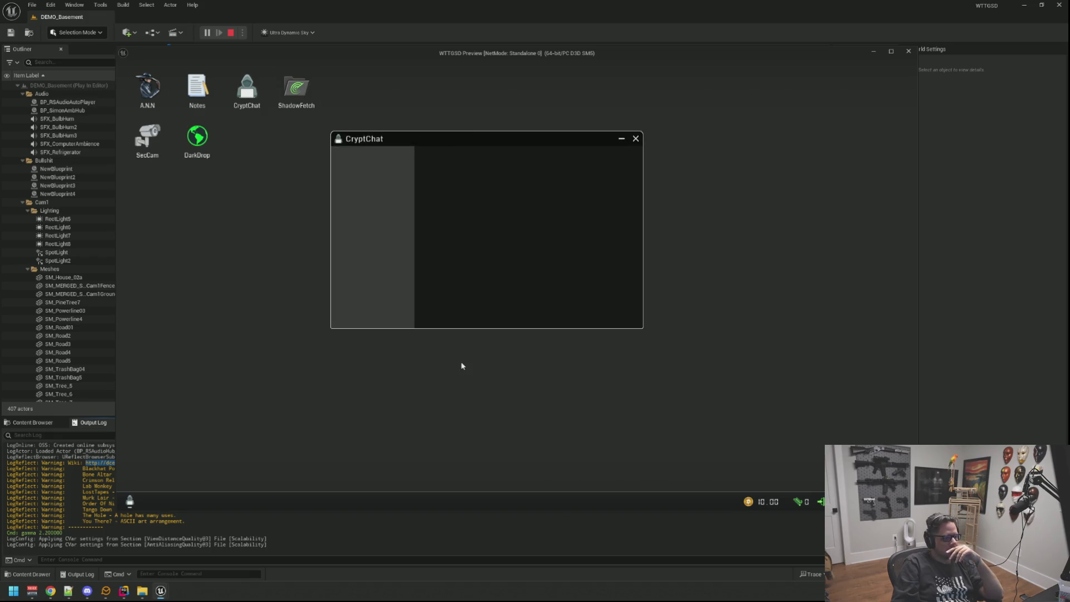
pyautogui.press('`')
pyautogui.press('Up')
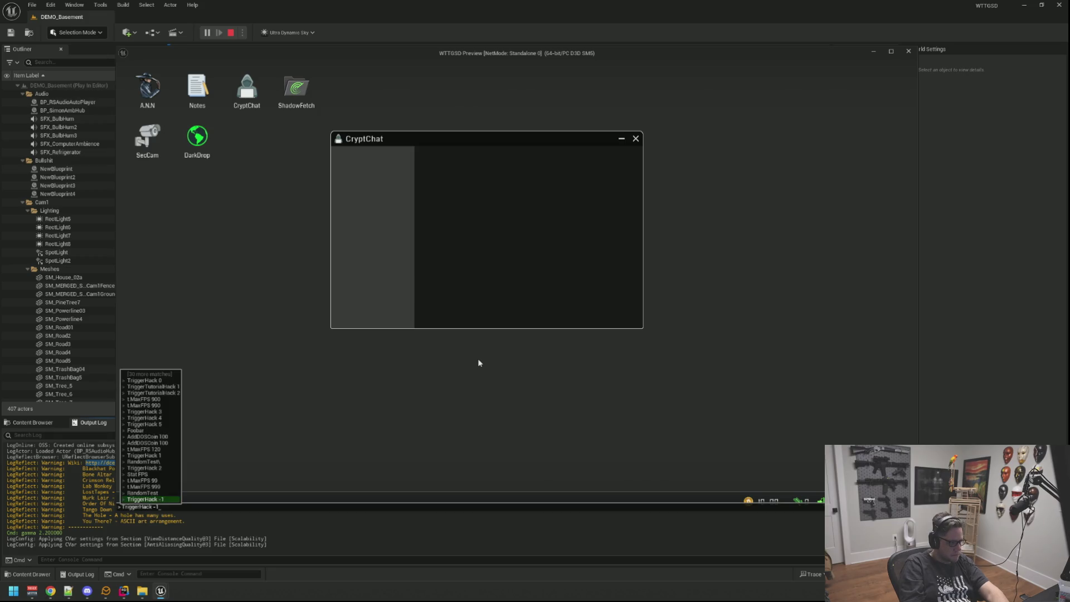
pyautogui.press('Return')
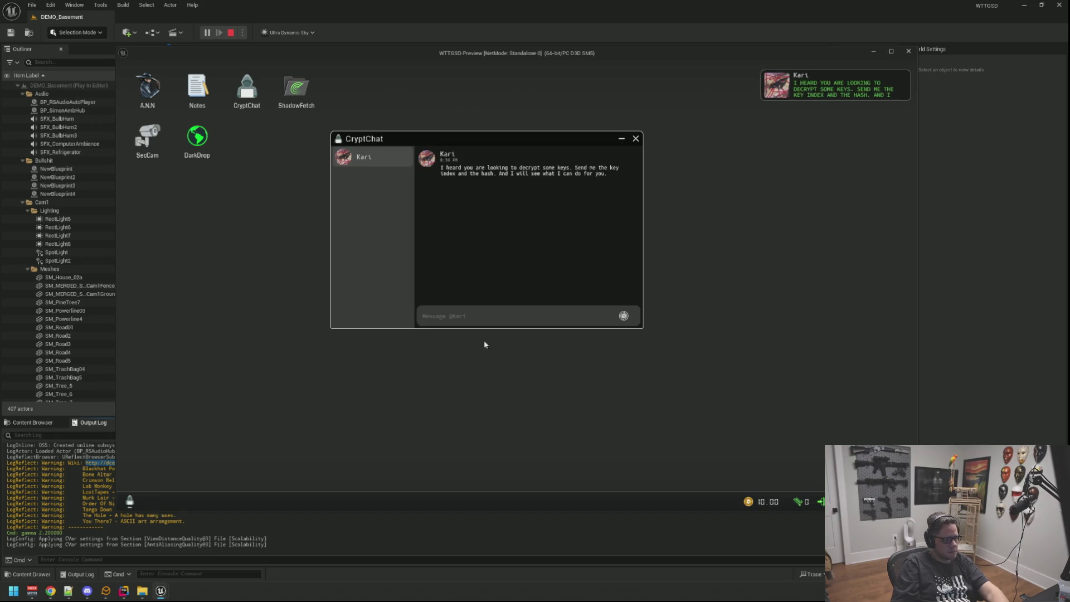
pyautogui.moveTo(454, 138); pyautogui.dragTo(479, 142)
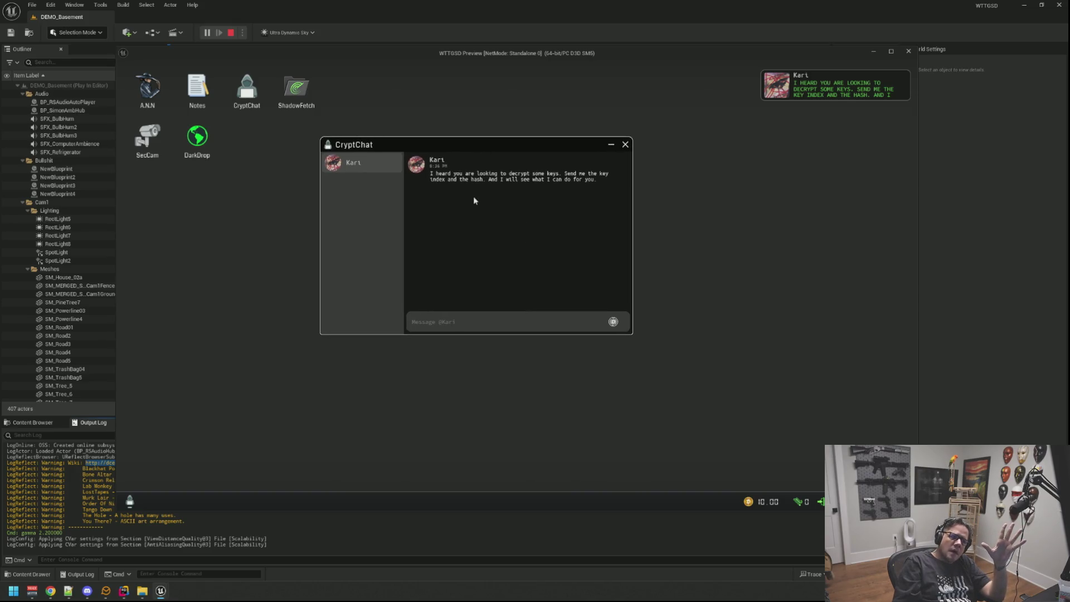
# - Reply 'yeah I awas.' to Kari and select her example index and hash
pyautogui.click(467, 318)
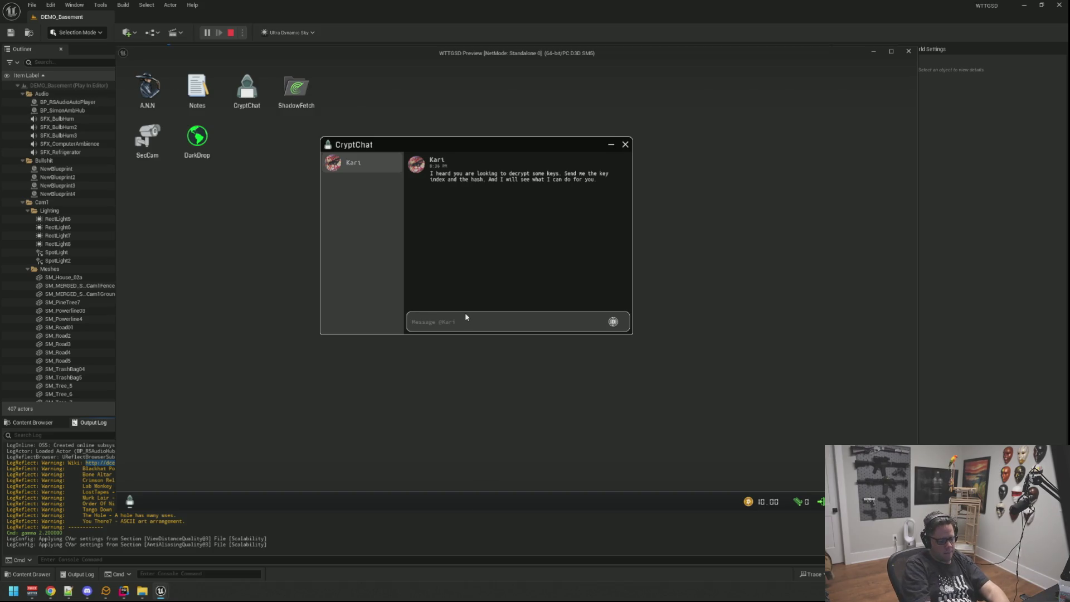
pyautogui.write('yeah I awas.')
pyautogui.press('Return')
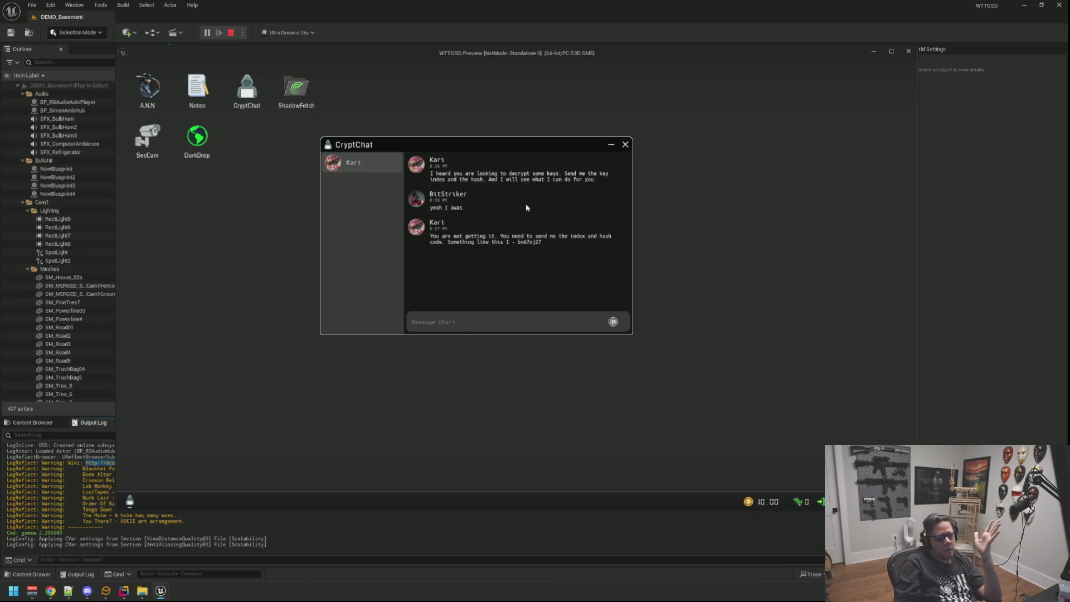
pyautogui.moveTo(551, 242); pyautogui.dragTo(507, 243)
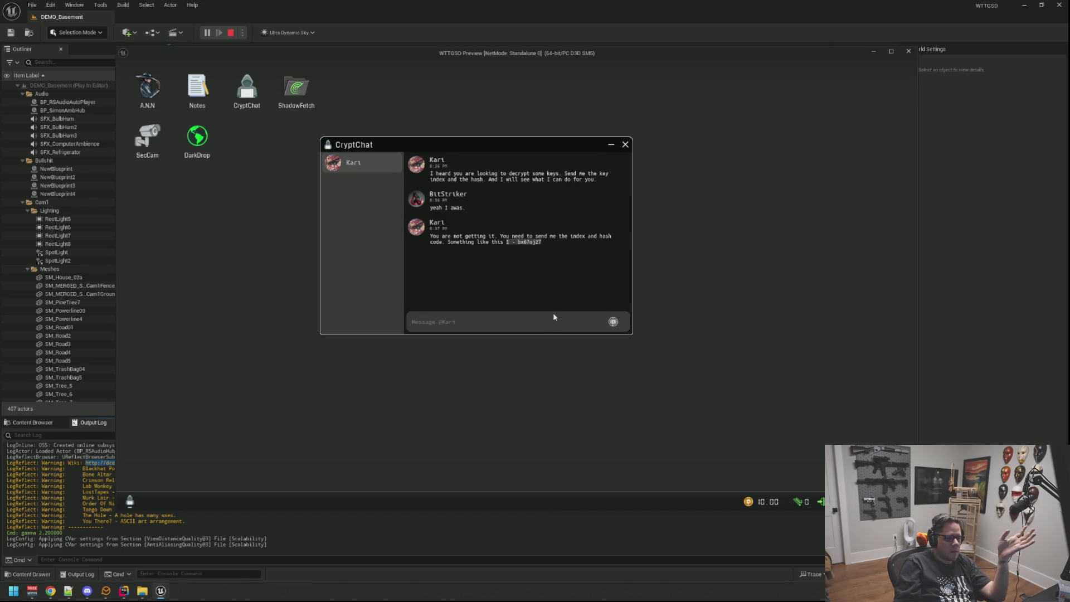
# - Pay Kari 1.5 DOS coin through the CryptChat coin prompt
pyautogui.click(613, 322)
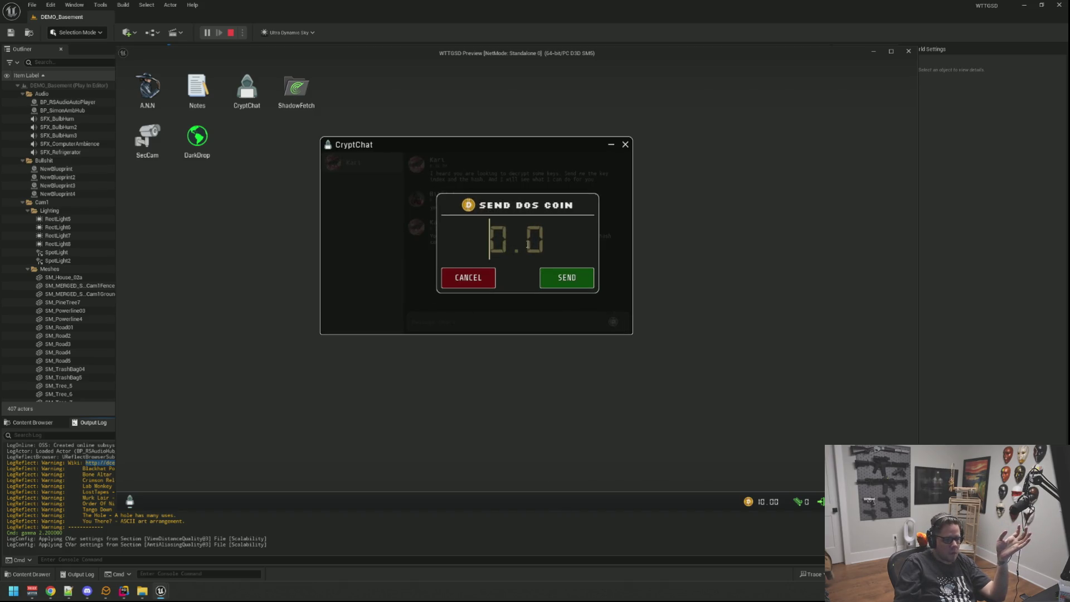
pyautogui.write('1.5')
pyautogui.click(545, 279)
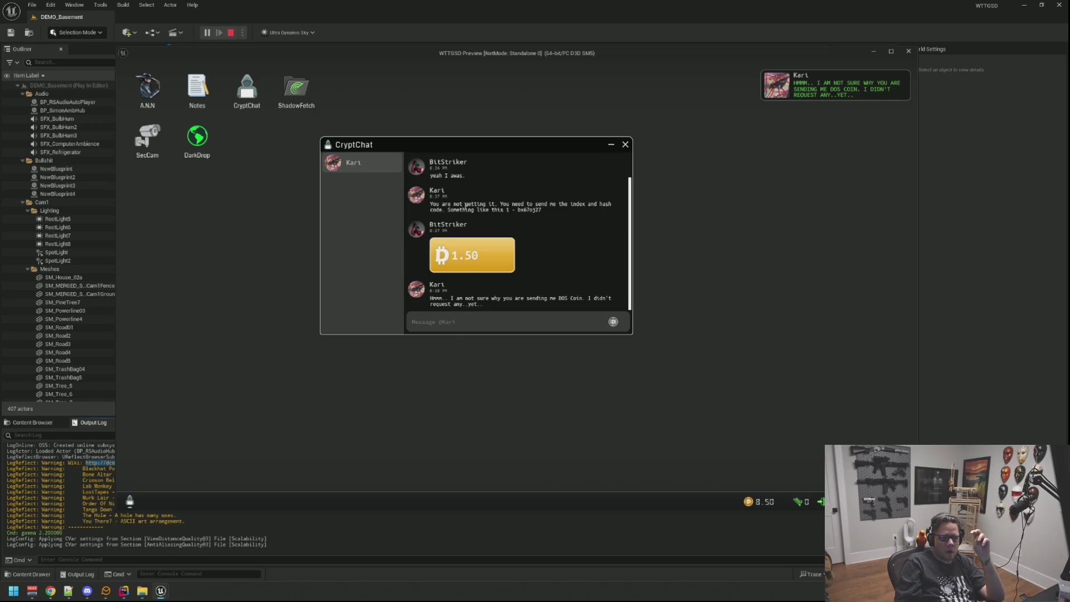
# - Copy Kari's key index 1 hash from the editor's Output Log and return to the game preview
pyautogui.moveTo(478, 141); pyautogui.dragTo(515, 123)
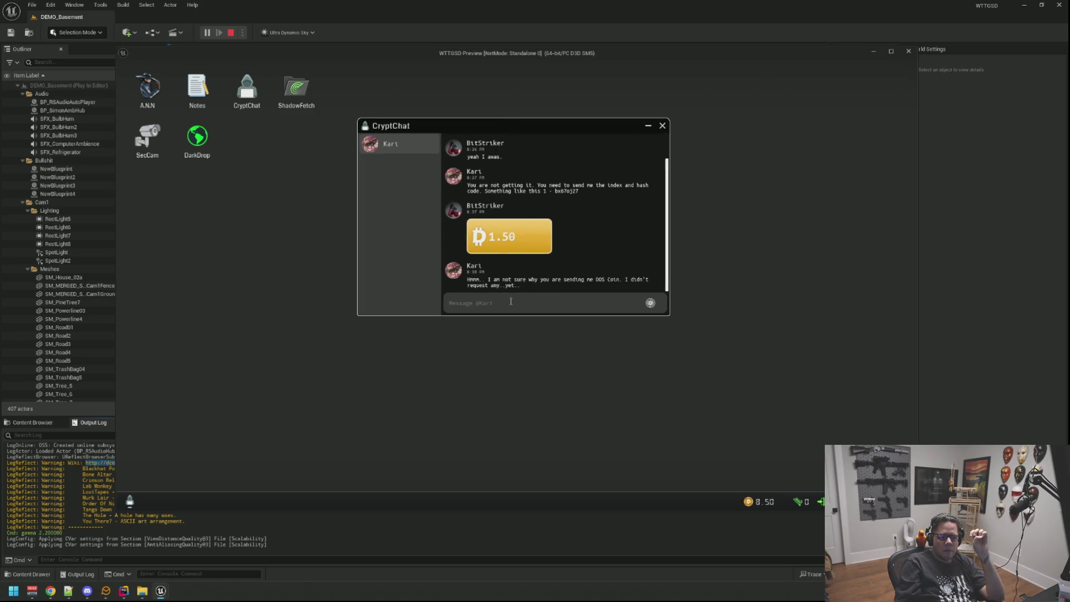
pyautogui.hotkey('alt', 'Tab')
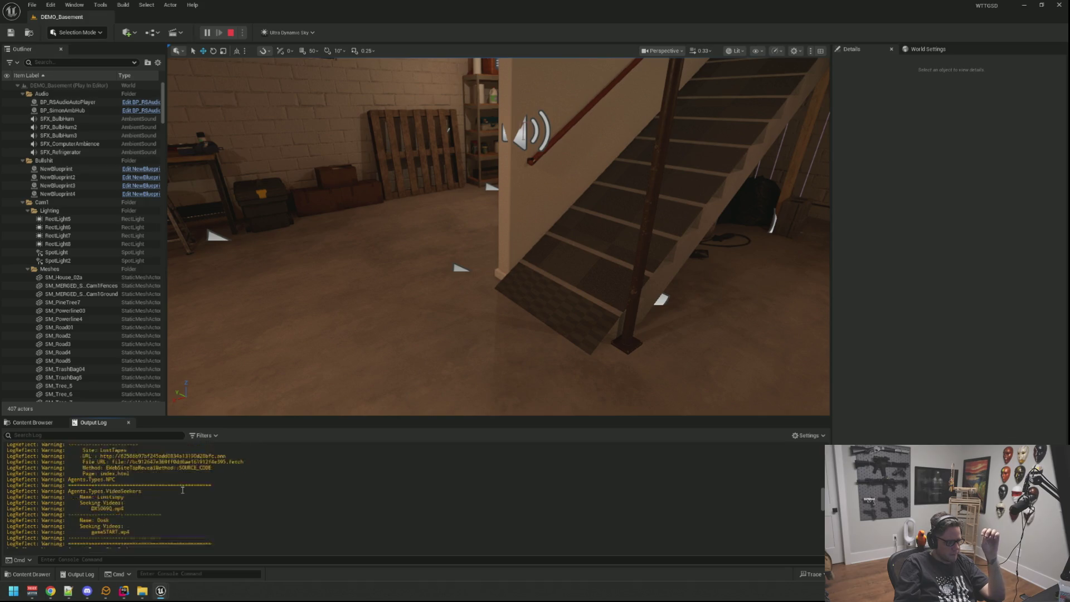
pyautogui.scroll(2, 183, 490)
pyautogui.doubleClick(177, 477)
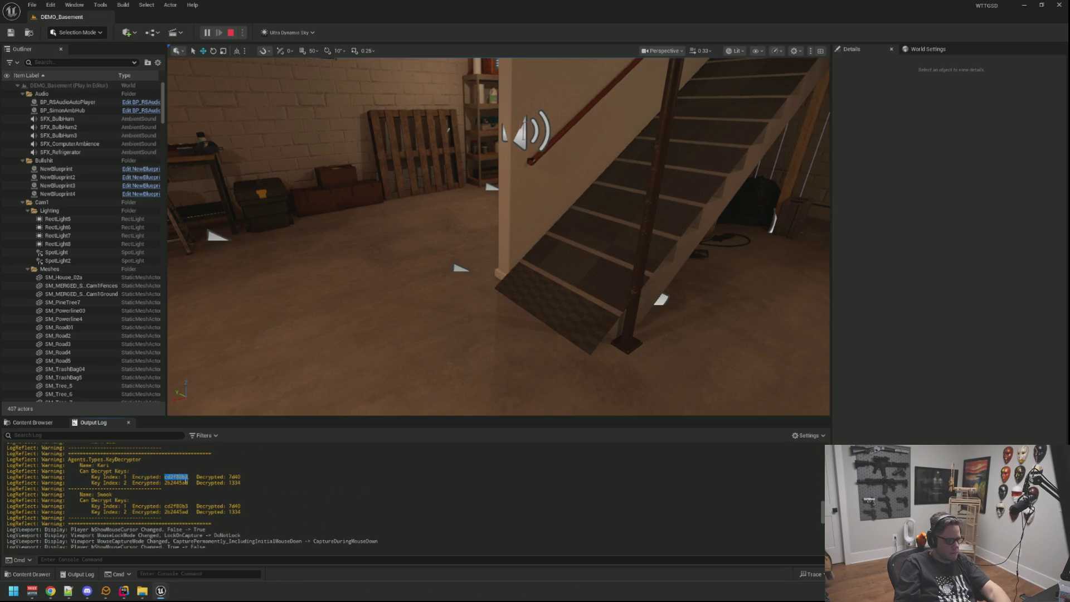
pyautogui.moveTo(162, 591)
pyautogui.click(196, 551)
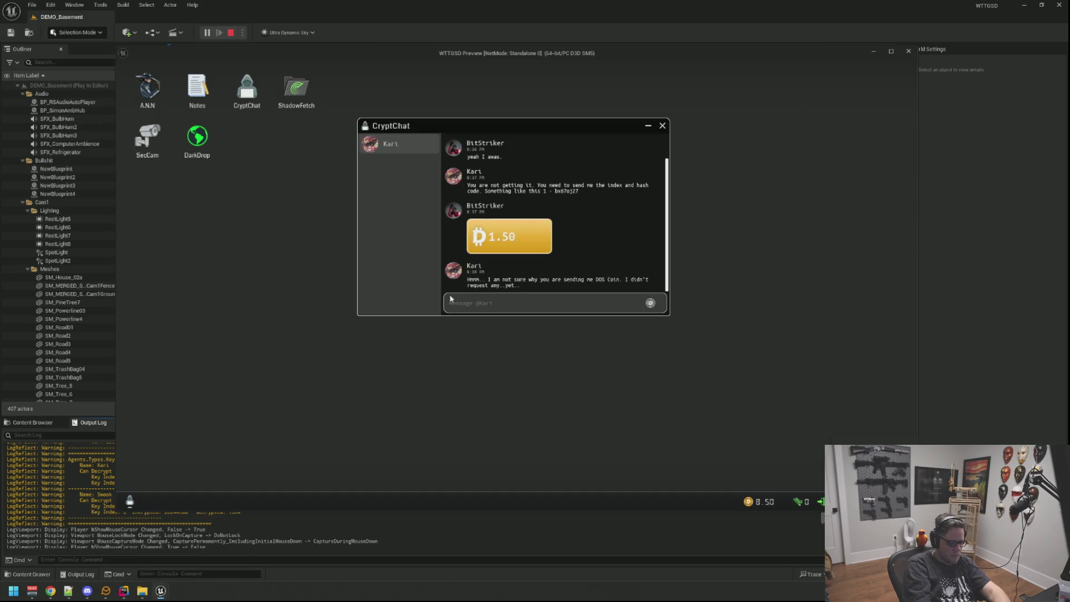
pyautogui.write('Yeah i got that key for you 1 ')
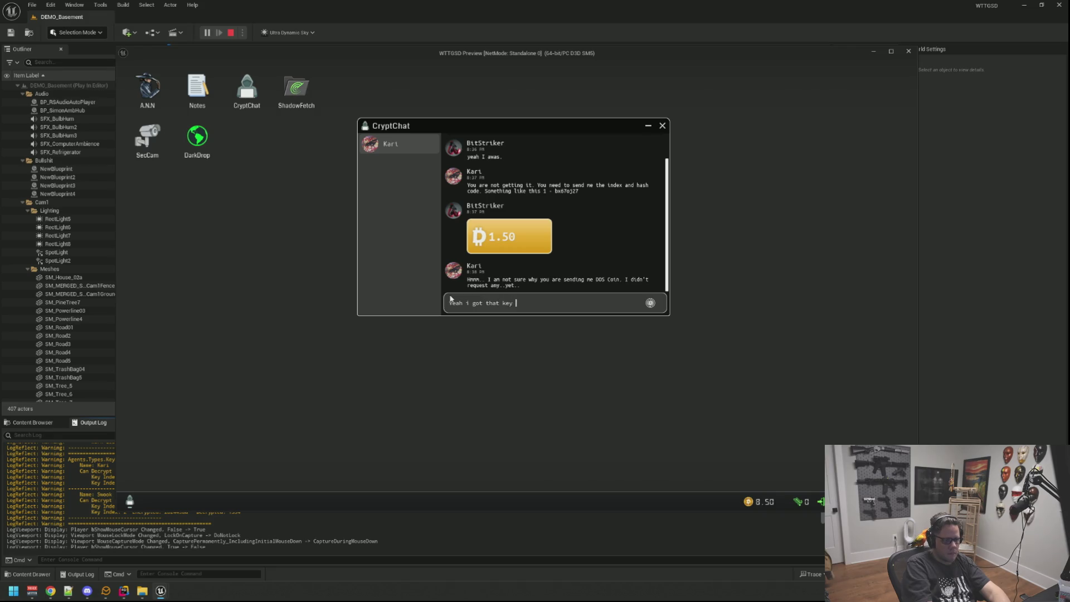
pyautogui.write('- cd2f88b3')
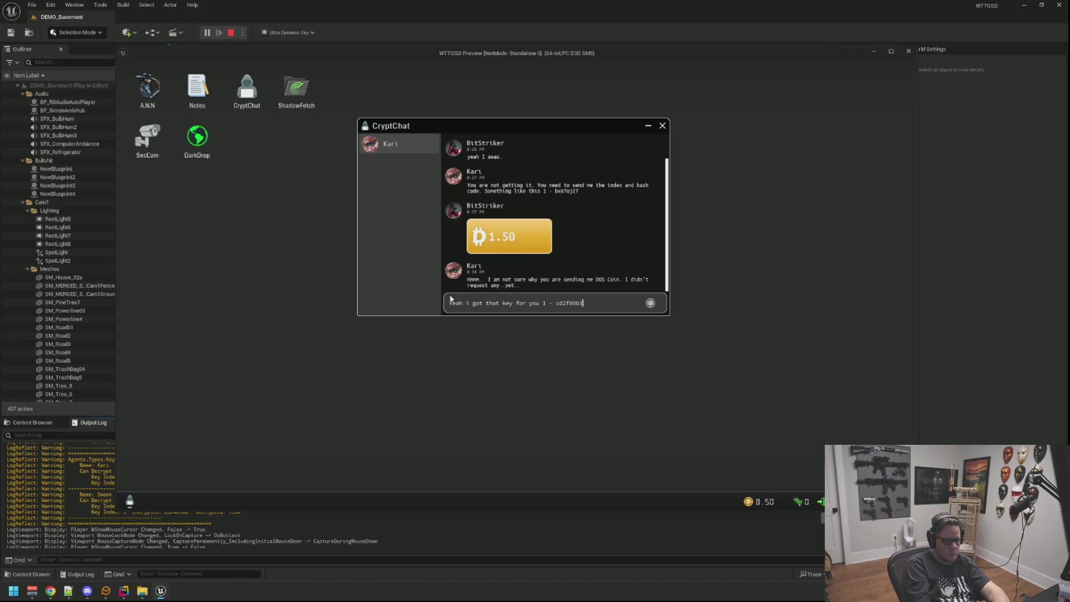
pyautogui.press('Return')
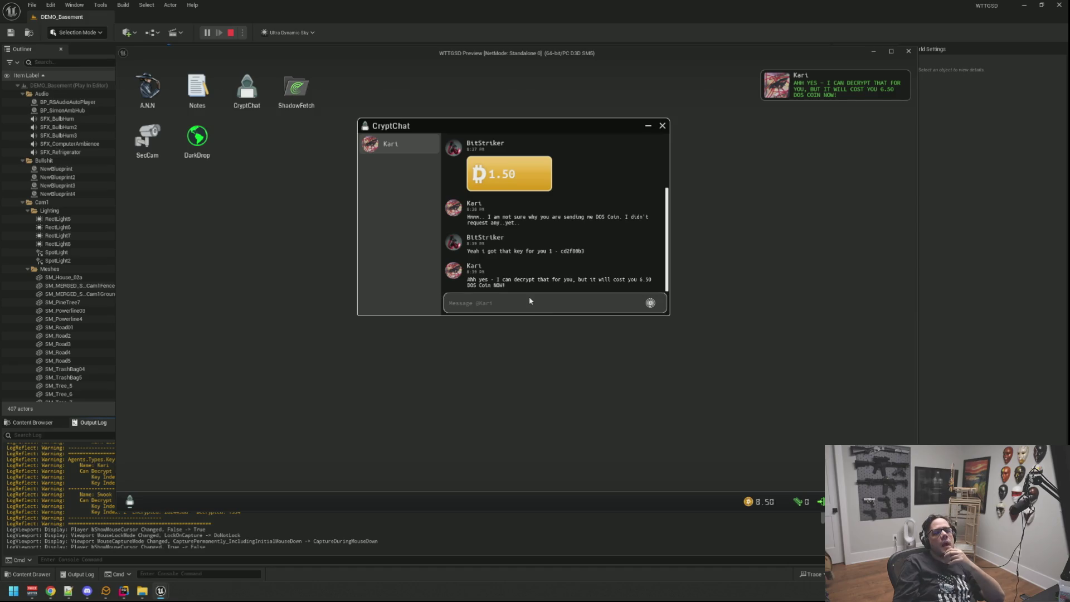
pyautogui.moveTo(532, 131); pyautogui.dragTo(444, 142)
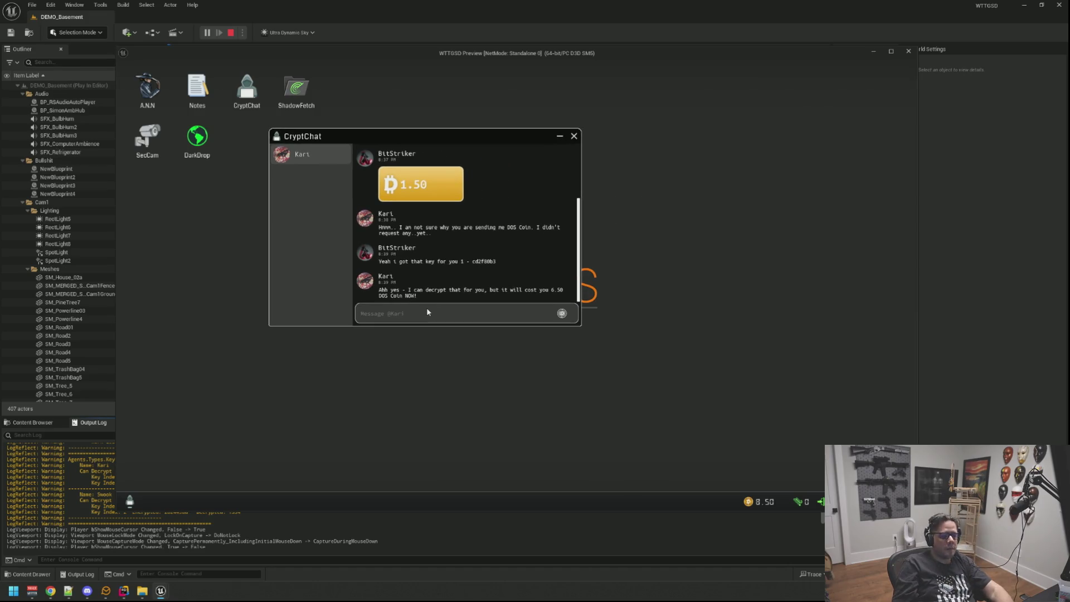
pyautogui.write('type a message')
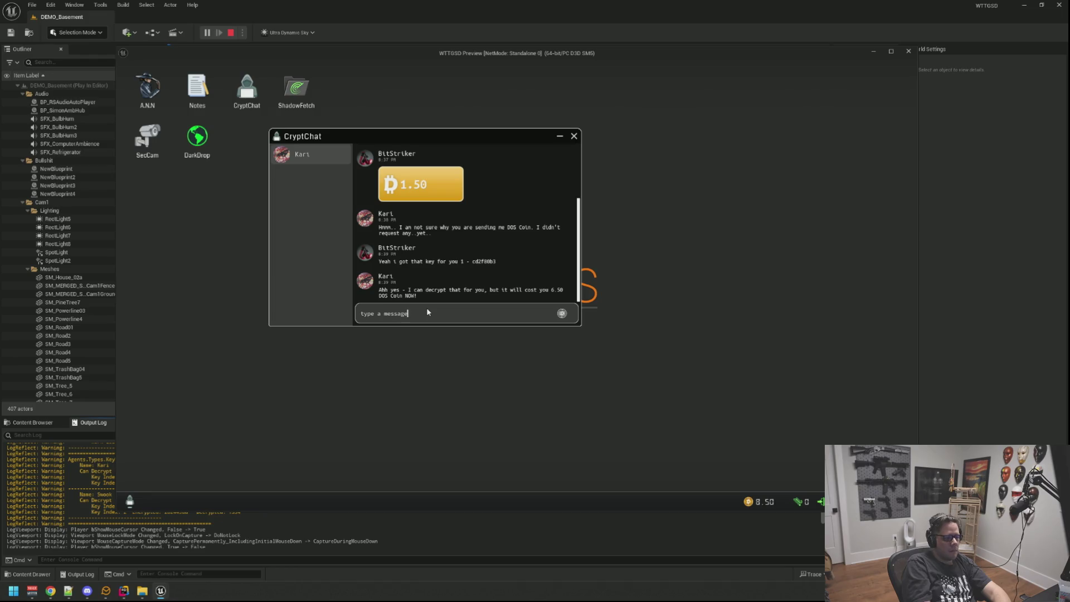
pyautogui.press('Return')
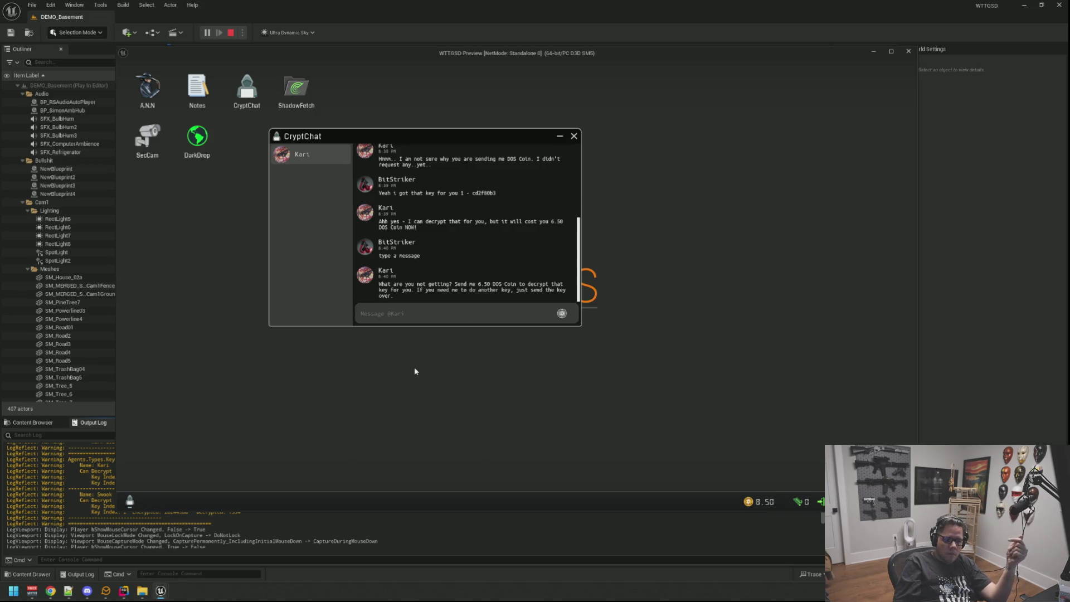
# - Switch to the editor and back to the game preview, focusing Kari's message field
pyautogui.press('Escape')
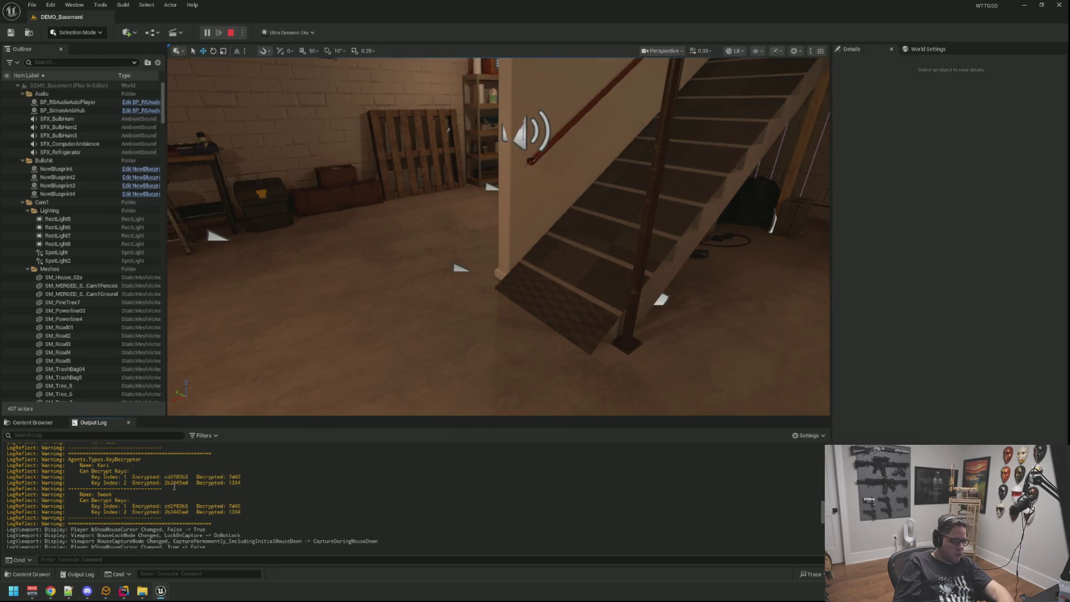
pyautogui.moveTo(162, 591)
pyautogui.click(206, 551)
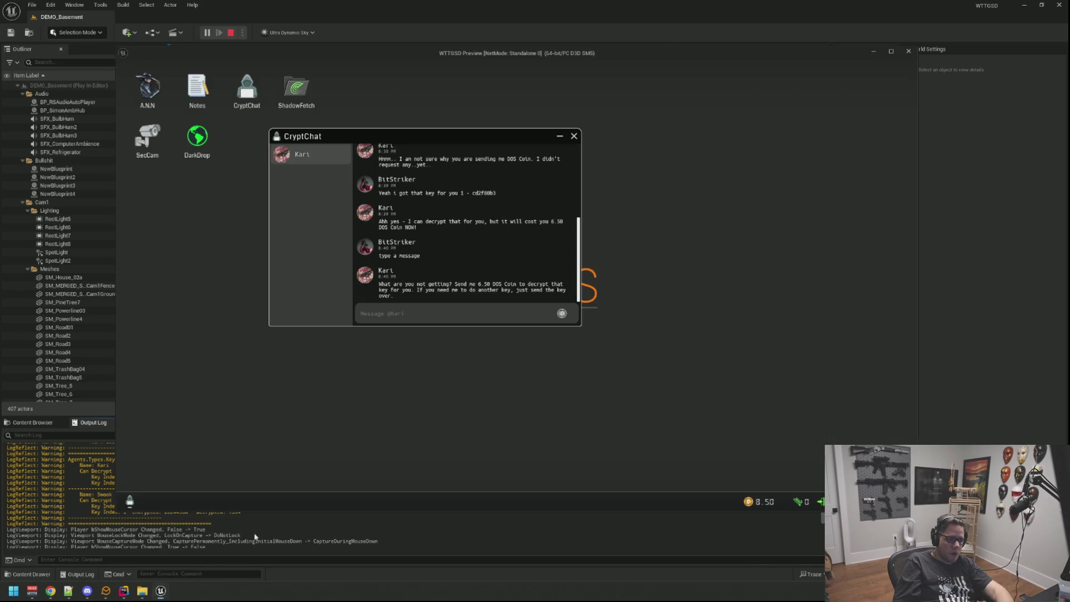
pyautogui.click(406, 316)
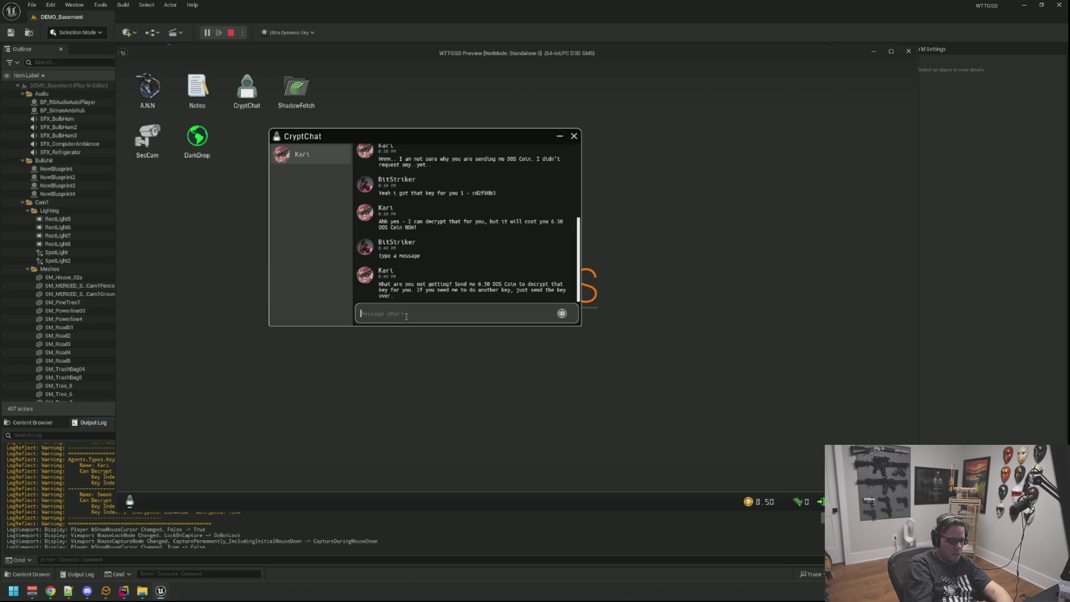
# - Send Kari the key index 2 hash: 'I got this one now 2 - 2b2445ad'
pyautogui.write('I got this one now 2 - 2b2445ad')
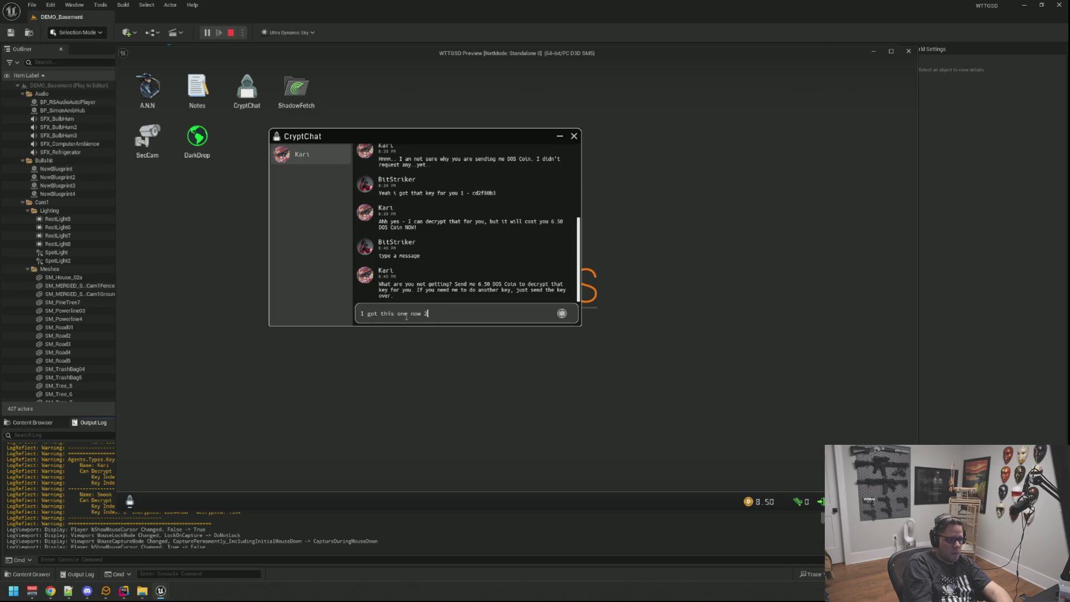
pyautogui.press('Return')
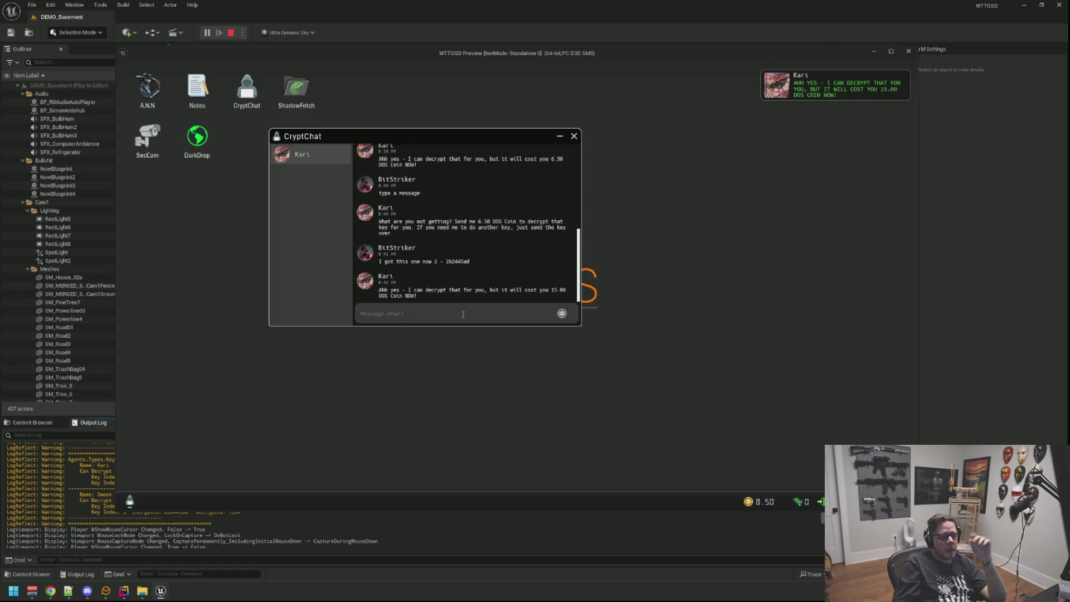
pyautogui.click(523, 313)
# - Copy the key 1 hash from the Output Log and resend it as 'wait I want todo the first one again 1-' plus the hash
pyautogui.click(257, 533)
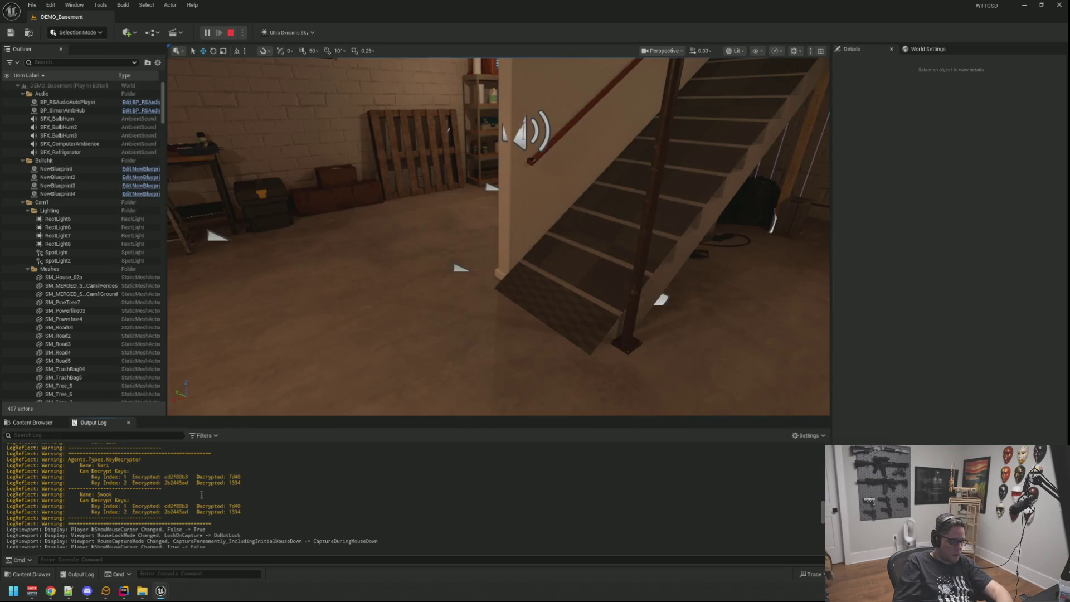
pyautogui.doubleClick(176, 476)
pyautogui.hotkey('ctrl', 'c')
pyautogui.moveTo(166, 597)
pyautogui.click(192, 552)
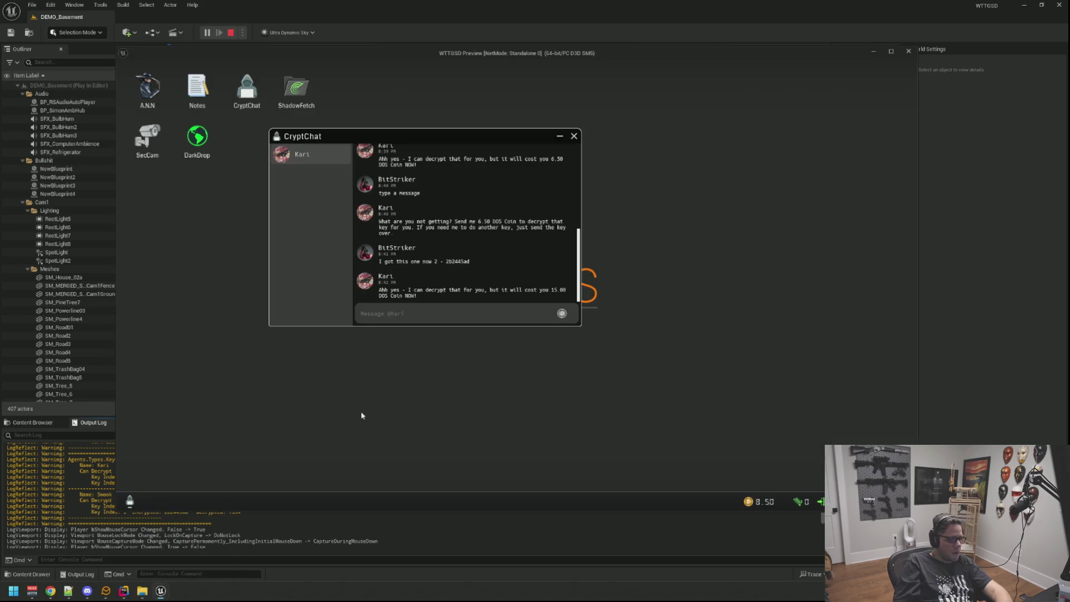
pyautogui.click(393, 316)
pyautogui.write('wait I want todo the ')
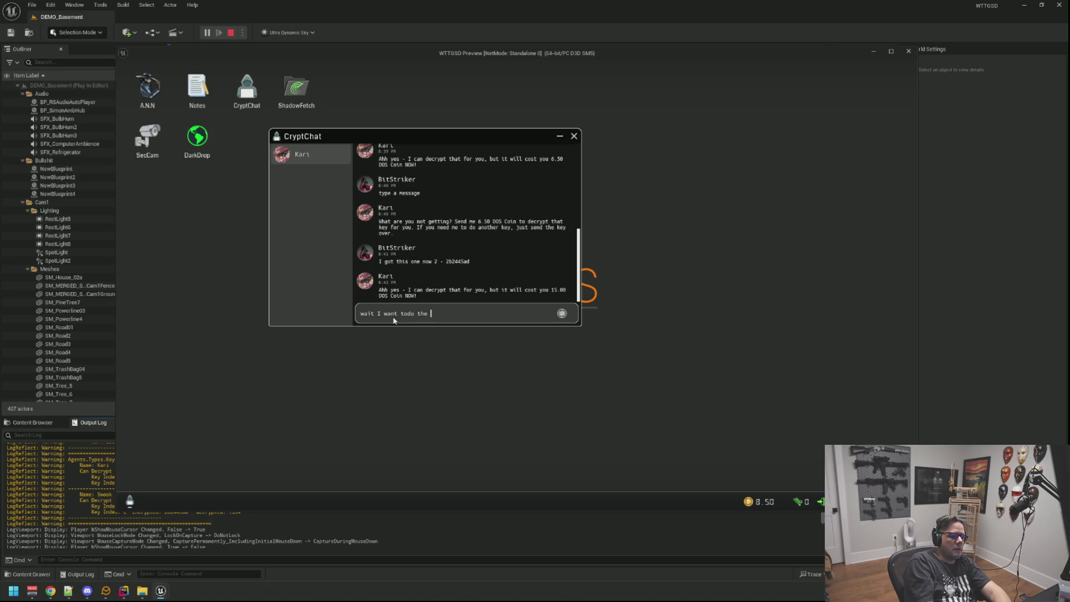
pyautogui.write('first one again 1-')
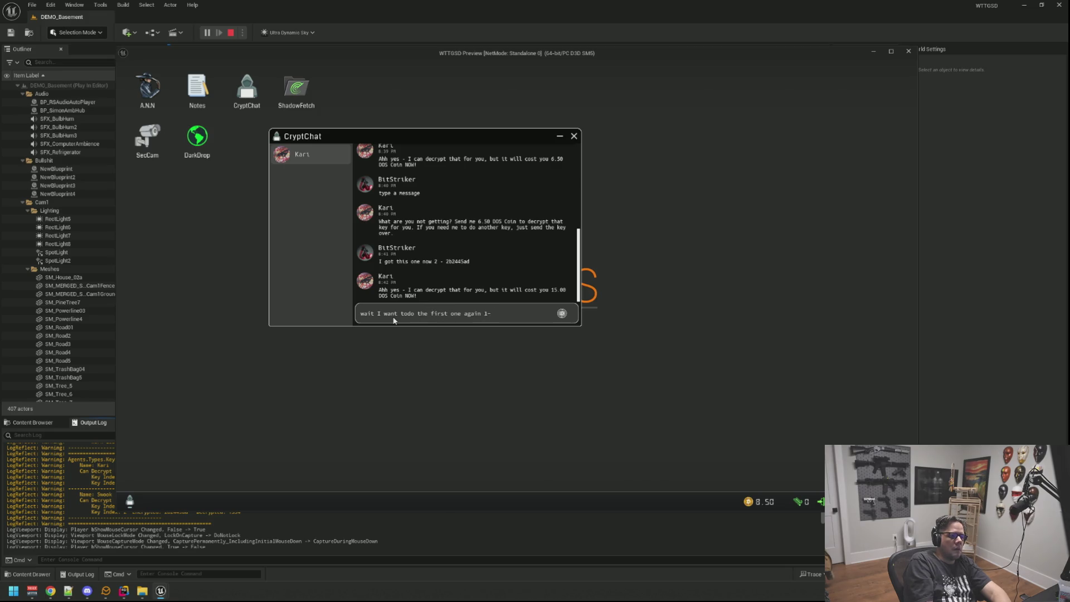
pyautogui.hotkey('ctrl', 'v')
pyautogui.press('Return')
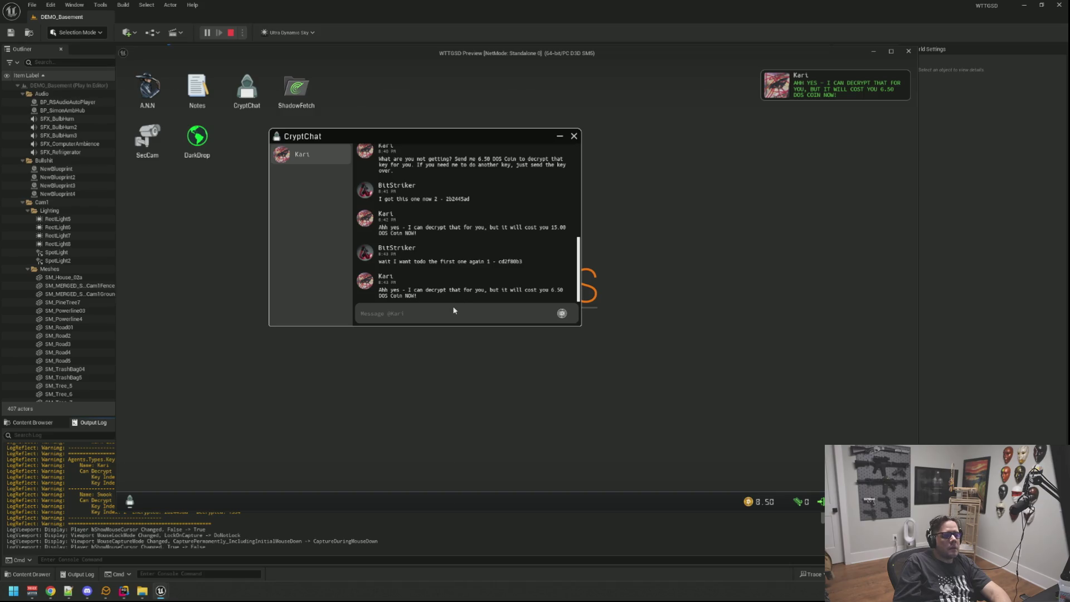
pyautogui.click(560, 315)
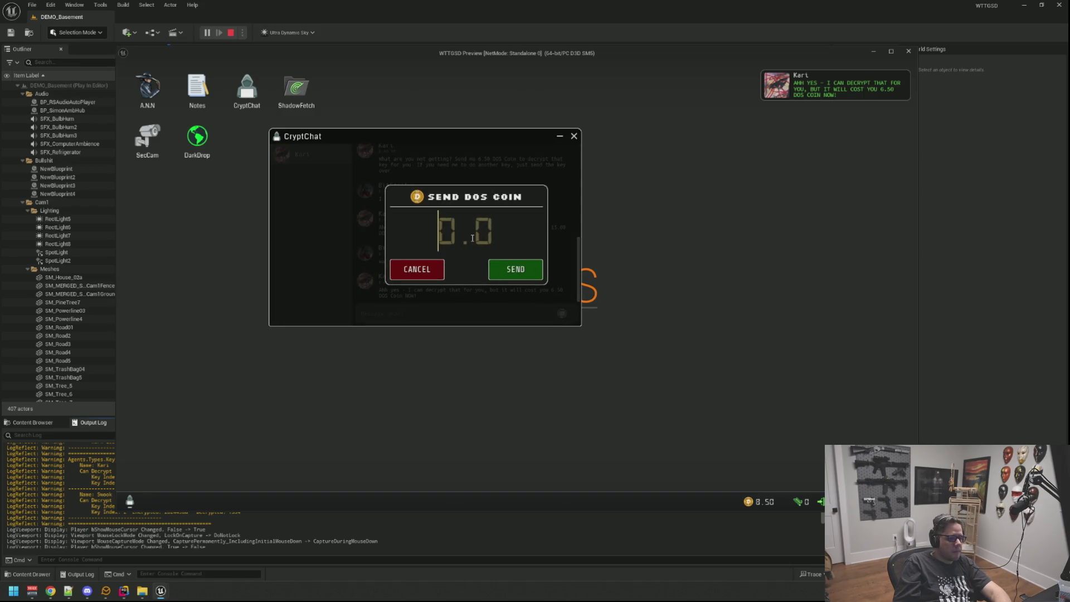
# - Pay Kari 6.50 DOS coin and select the decrypted key '1 - 7d40' in her reply
pyautogui.write('63.')
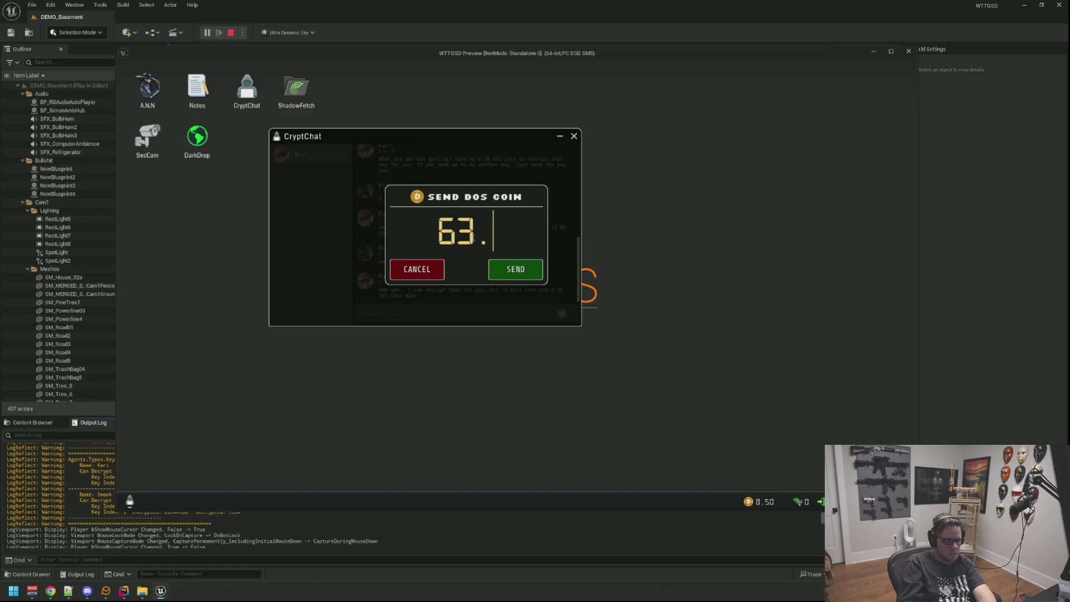
pyautogui.press('BackSpace')
pyautogui.press('BackSpace')
pyautogui.write('.50')
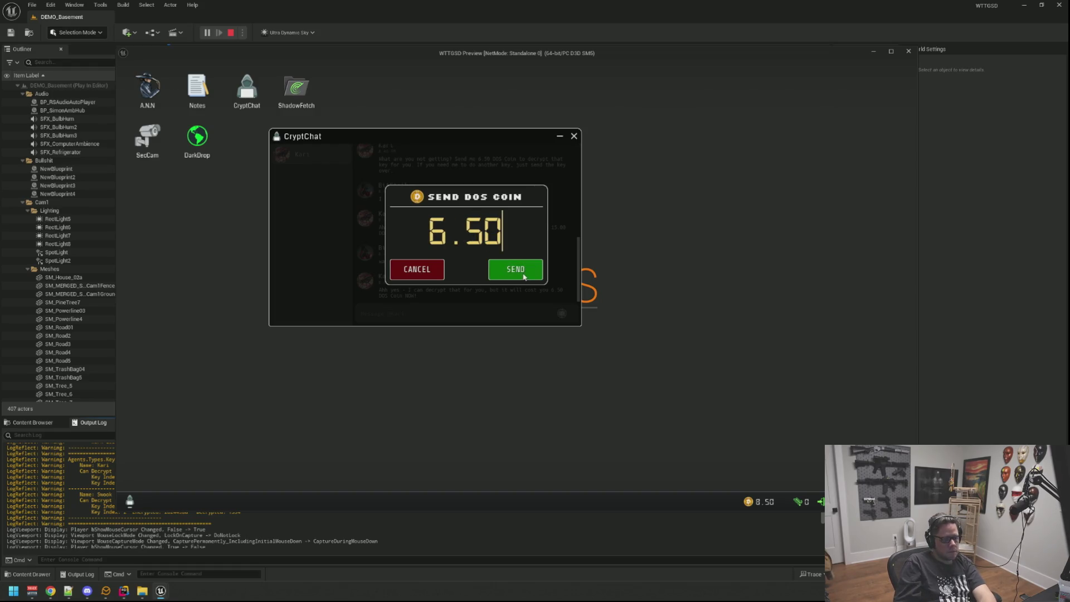
pyautogui.click(515, 269)
pyautogui.moveTo(419, 138); pyautogui.dragTo(370, 153)
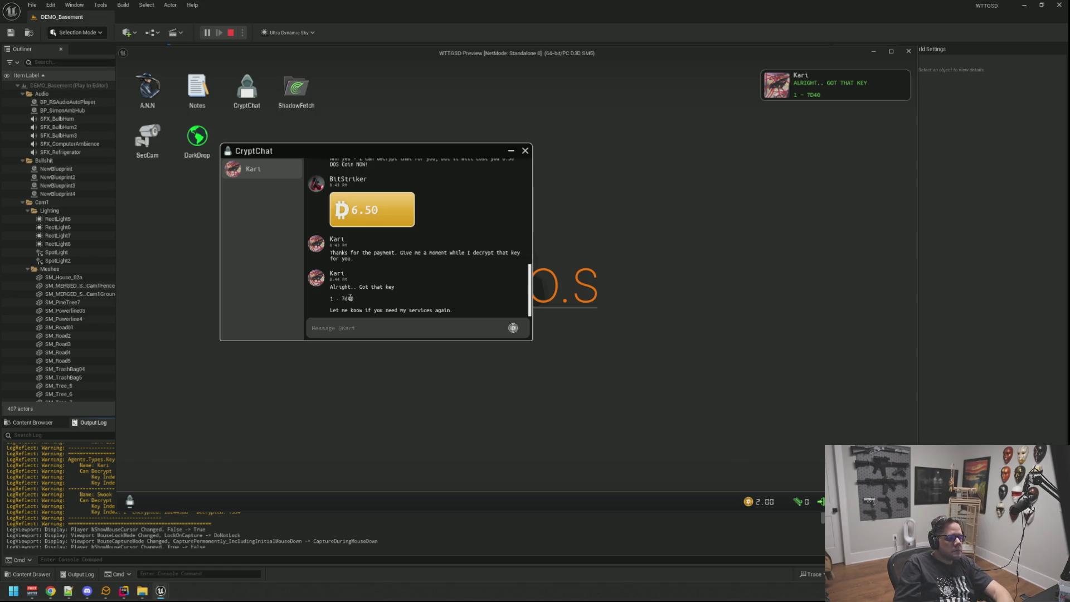
pyautogui.moveTo(354, 299); pyautogui.dragTo(329, 299)
pyautogui.hotkey('ctrl', 'c')
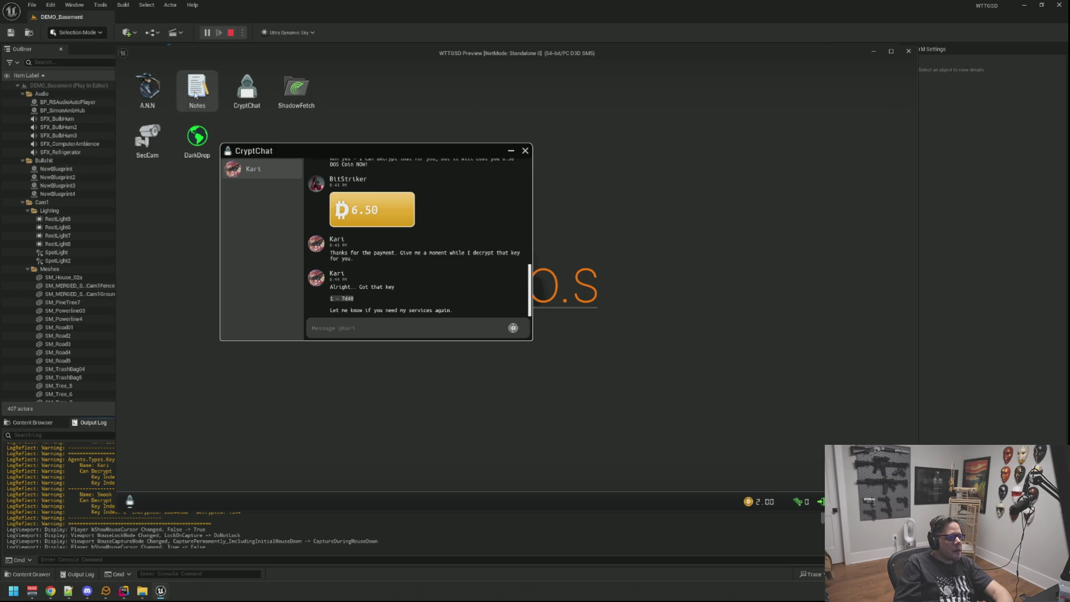
# - Paste the decrypted key '1 - 7d40' into Notes and arrange Notes beside CryptChat
pyautogui.doubleClick(197, 88)
pyautogui.hotkey('ctrl', 'v')
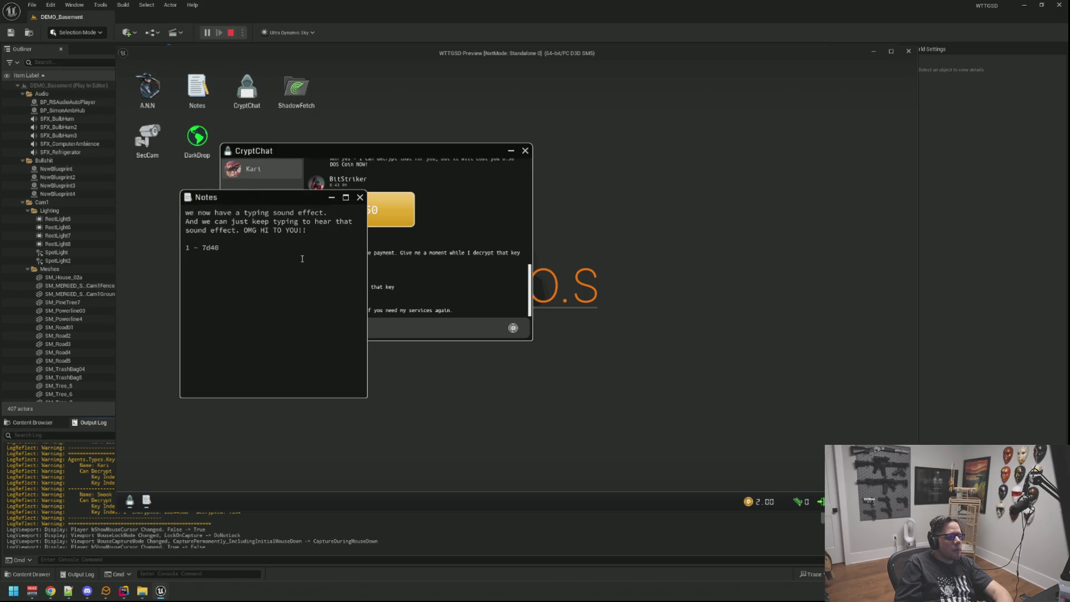
pyautogui.moveTo(268, 204); pyautogui.dragTo(236, 225)
pyautogui.moveTo(387, 152); pyautogui.dragTo(531, 141)
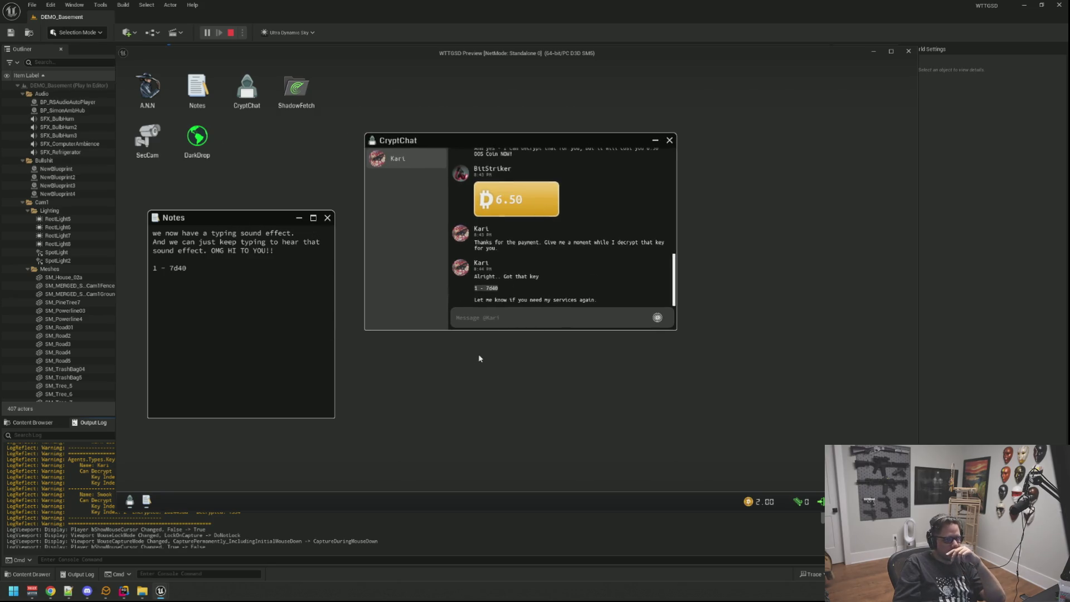
pyautogui.click(516, 313)
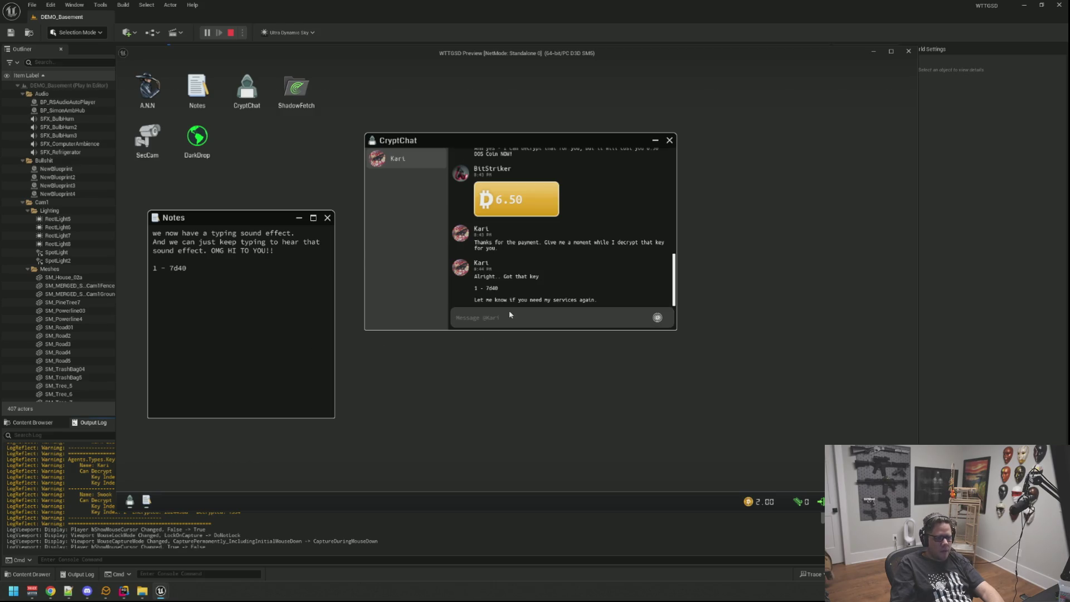
# - Send Kari 'yeah this is a 1 - whatever you want to say', '1 - 7d40' and '1 - bx67oj27'
pyautogui.click(485, 318)
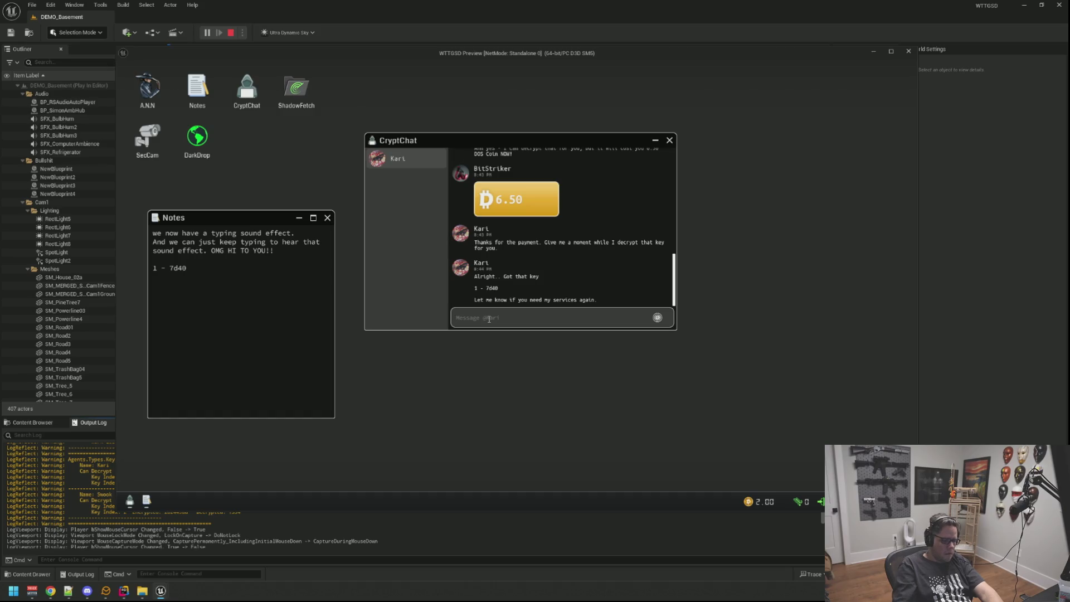
pyautogui.write('yeah this is a 1 ')
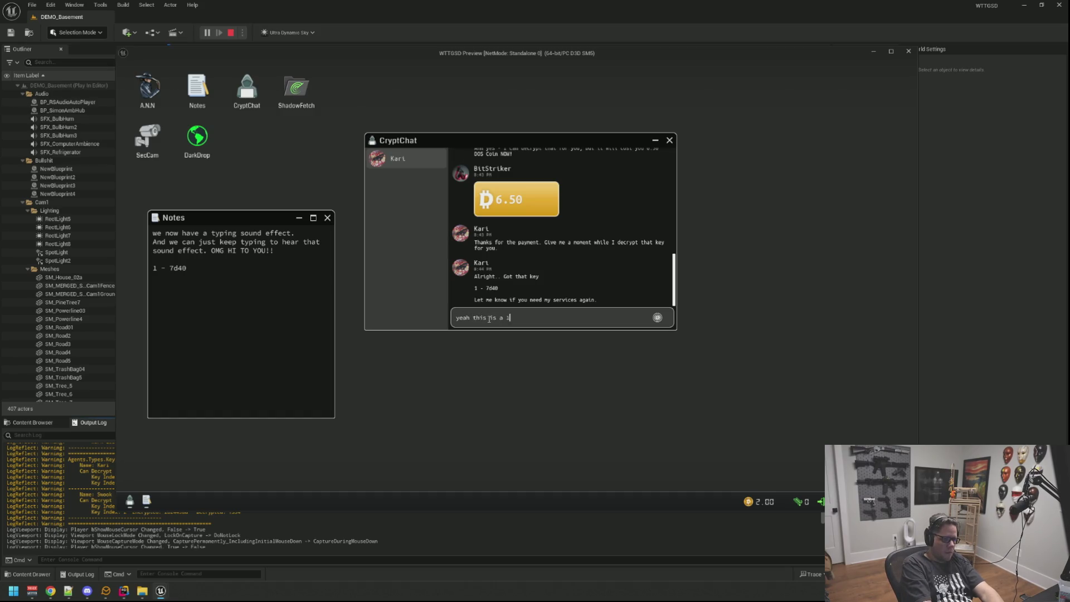
pyautogui.write('- whatever you w')
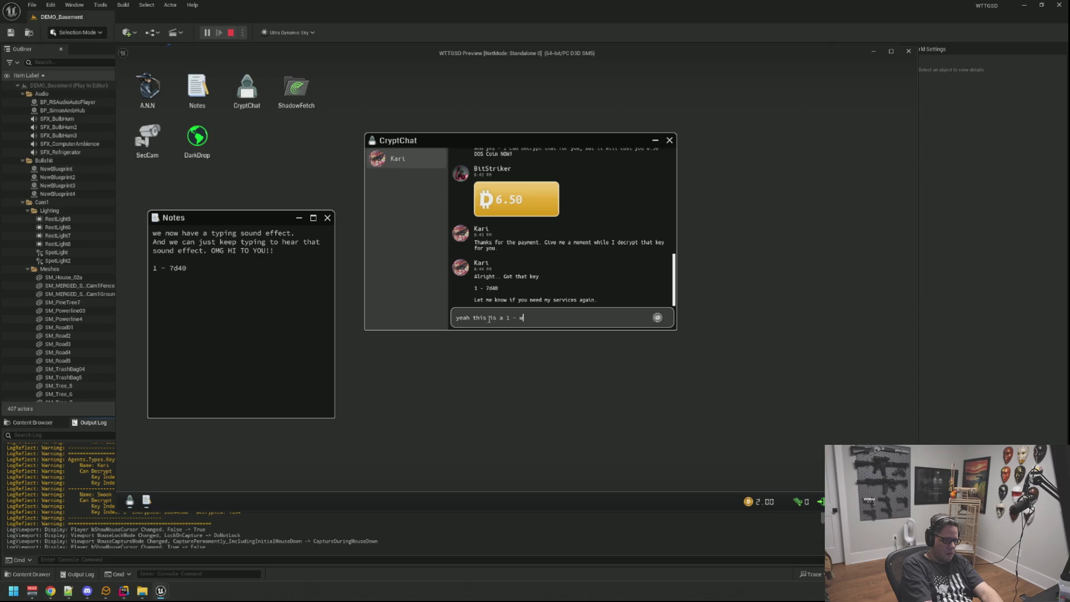
pyautogui.write('ant to say')
pyautogui.press('Return')
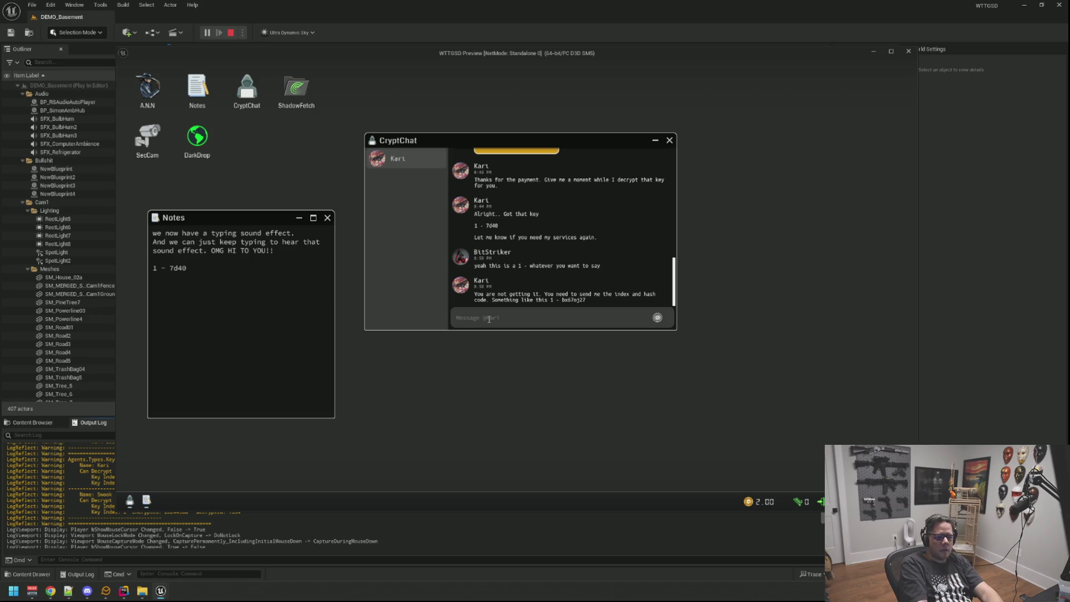
pyautogui.click(489, 318)
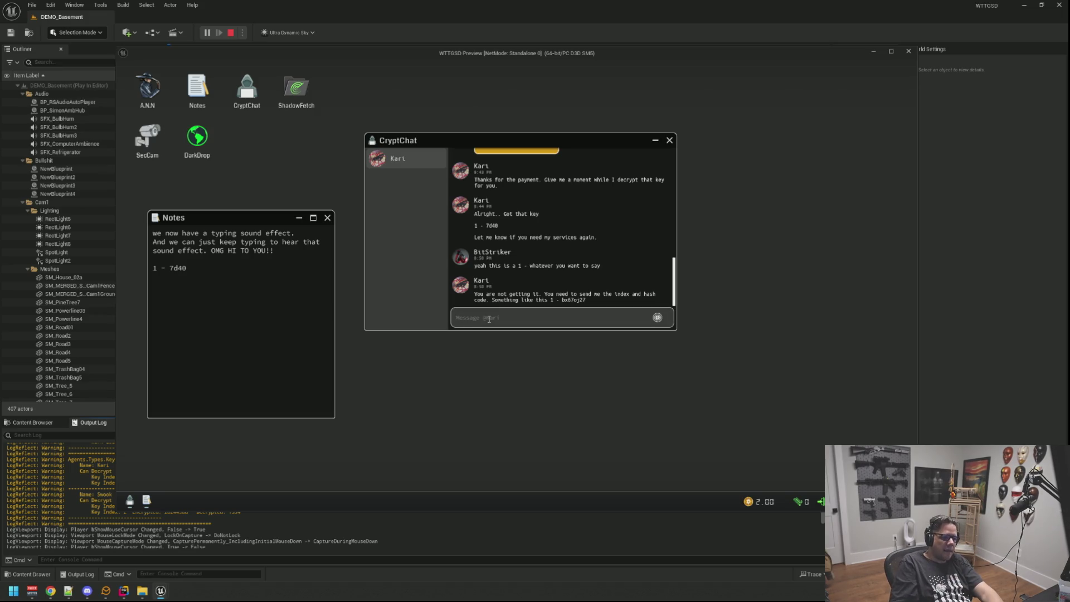
pyautogui.write('1 - 7d40')
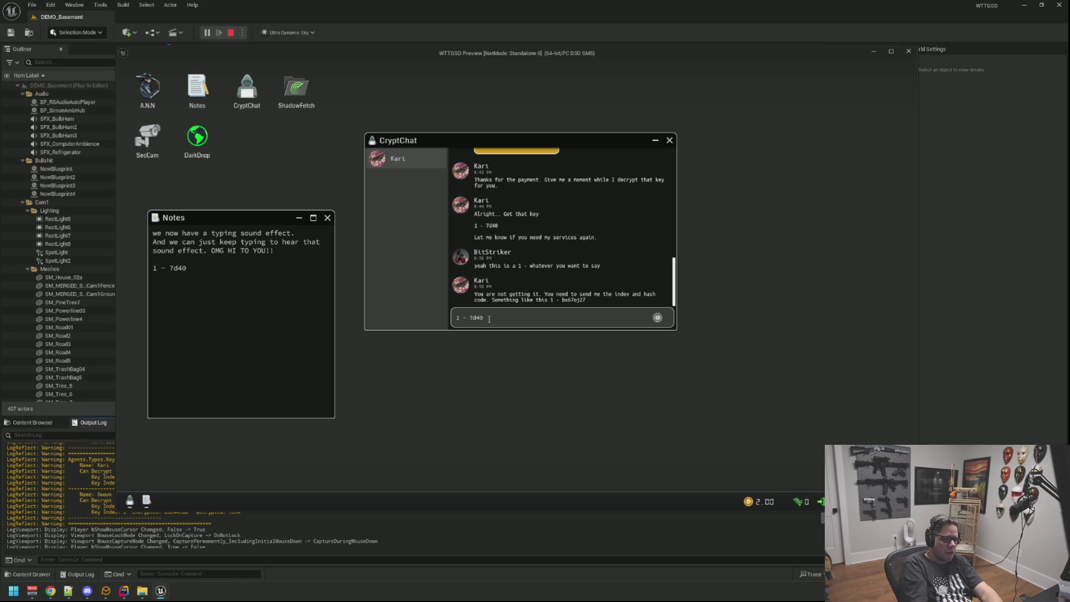
pyautogui.click(552, 316)
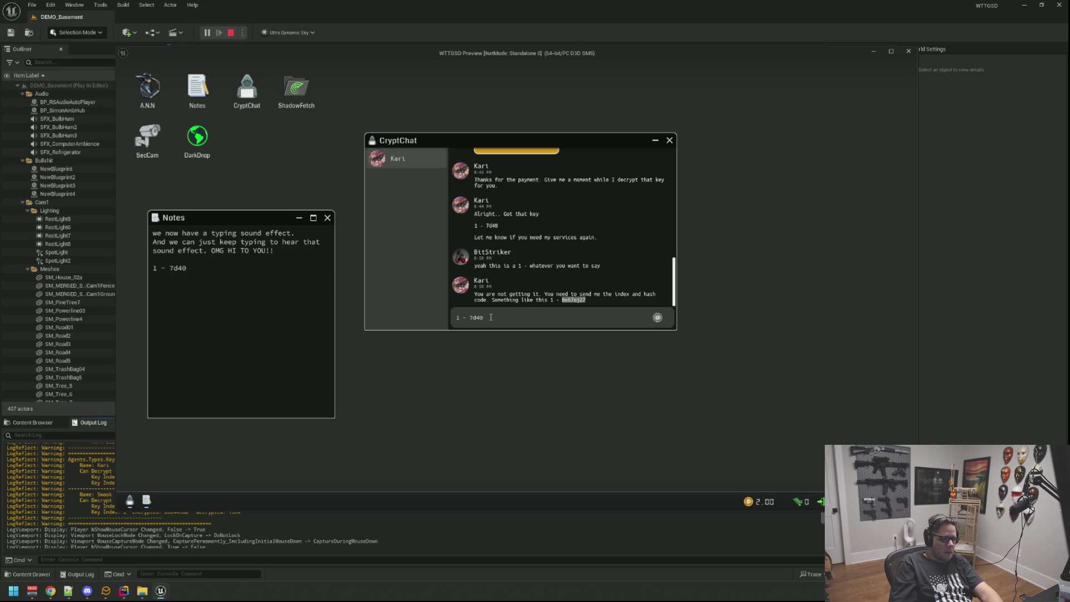
pyautogui.press('Return')
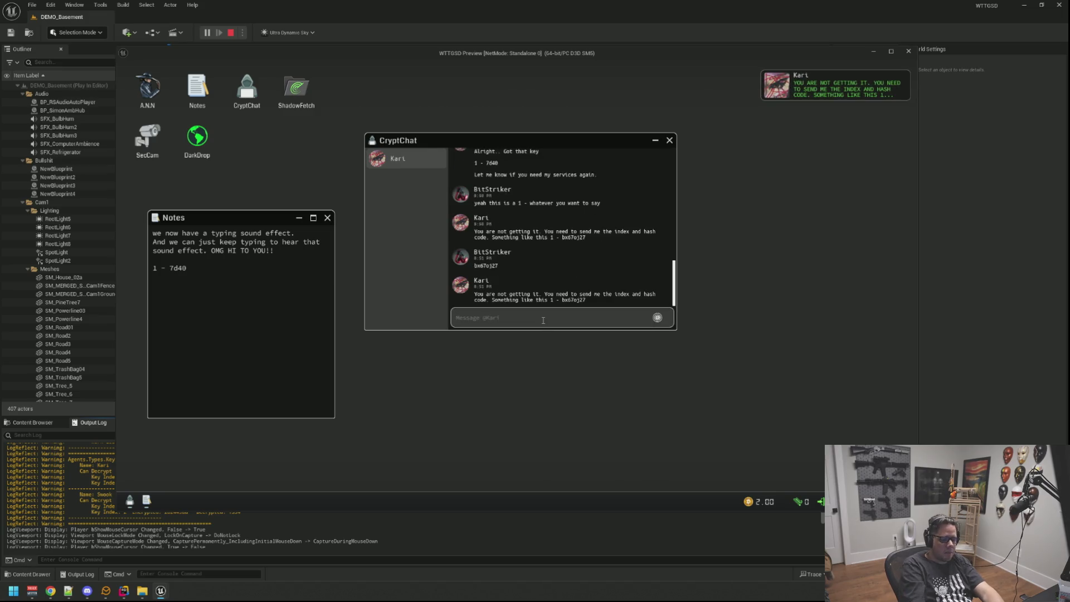
pyautogui.write('1 - bx67oj27')
pyautogui.press('Return')
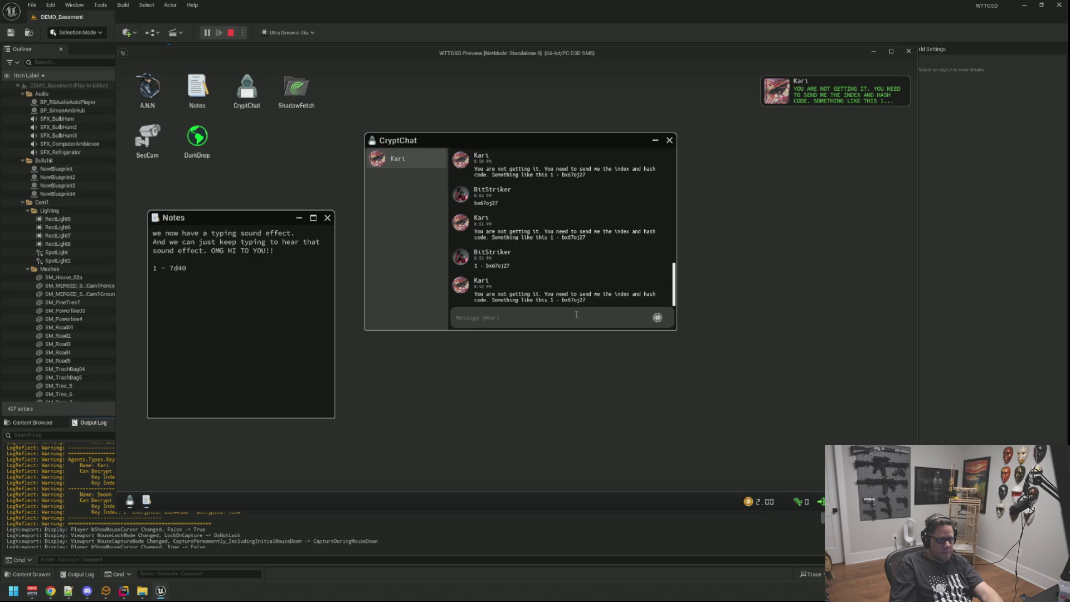
pyautogui.press('Escape')
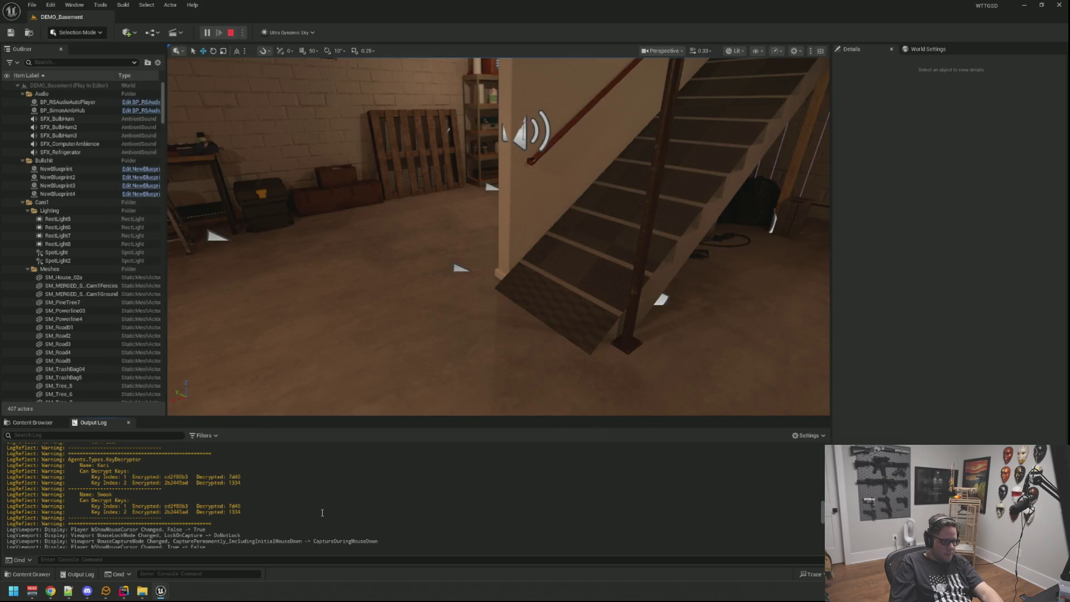
pyautogui.doubleClick(186, 505)
pyautogui.moveTo(170, 591)
pyautogui.click(204, 544)
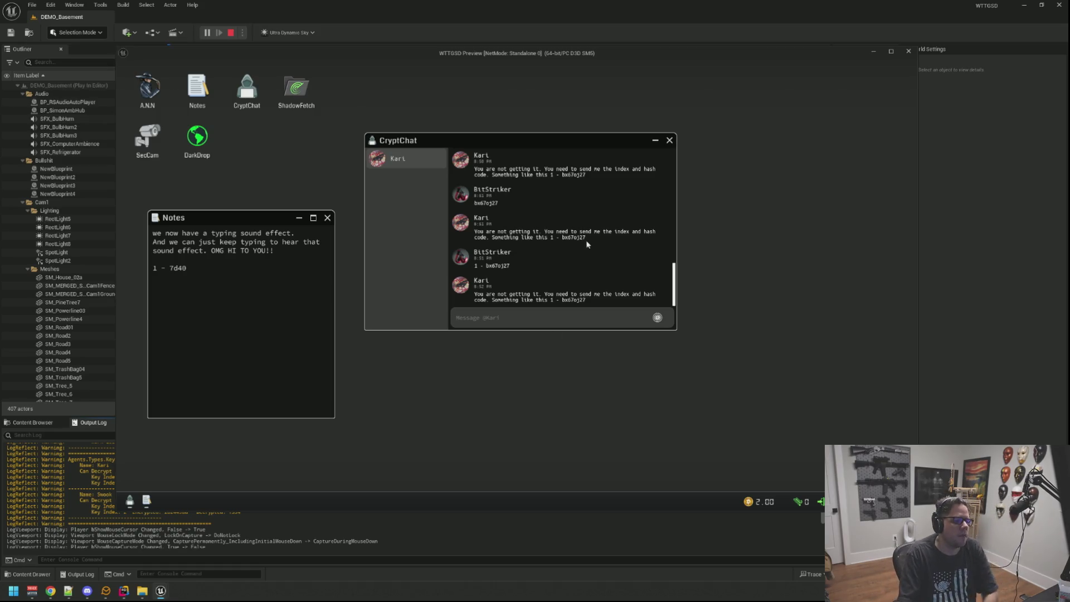
# - Send Kari the index 1 hash '1 - cd2f80b3'
pyautogui.click(577, 323)
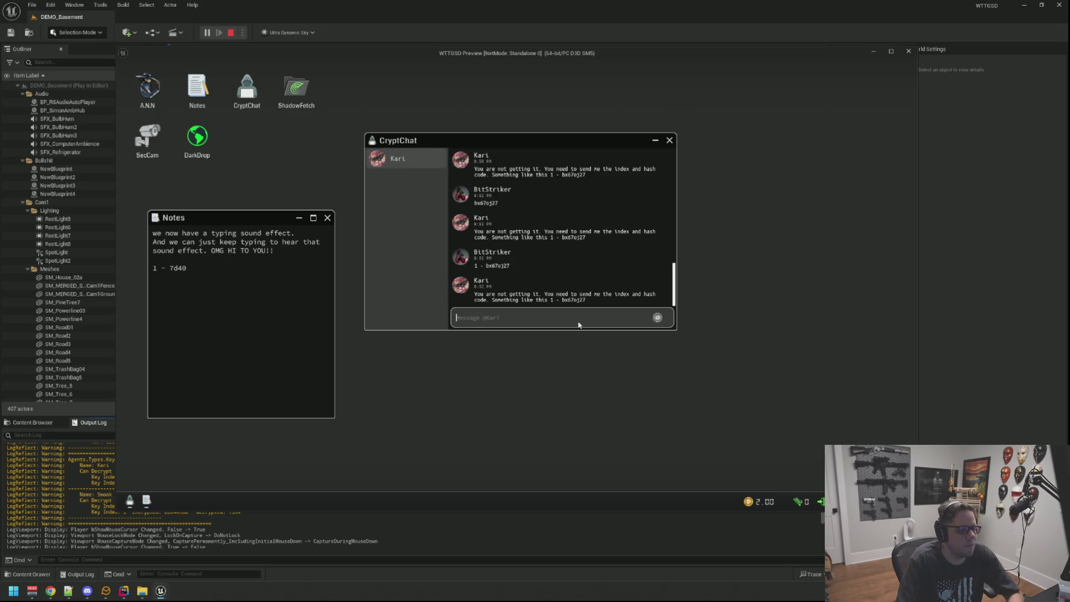
pyautogui.write('1cd2f80b')
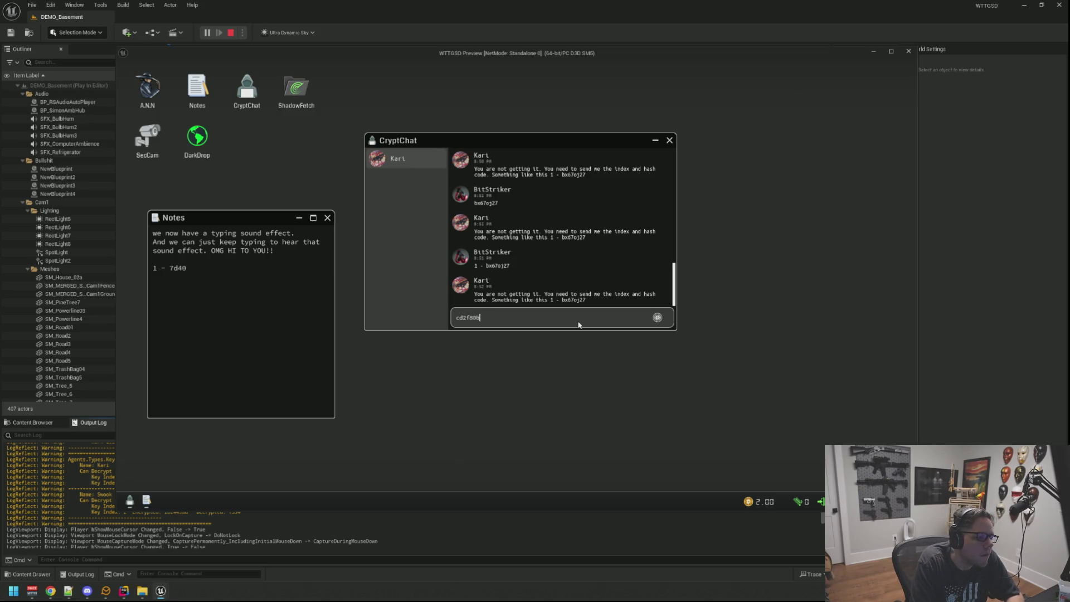
pyautogui.hotkey('ctrl', 'a')
pyautogui.write('1 - cd2f80b3')
pyautogui.press('Return')
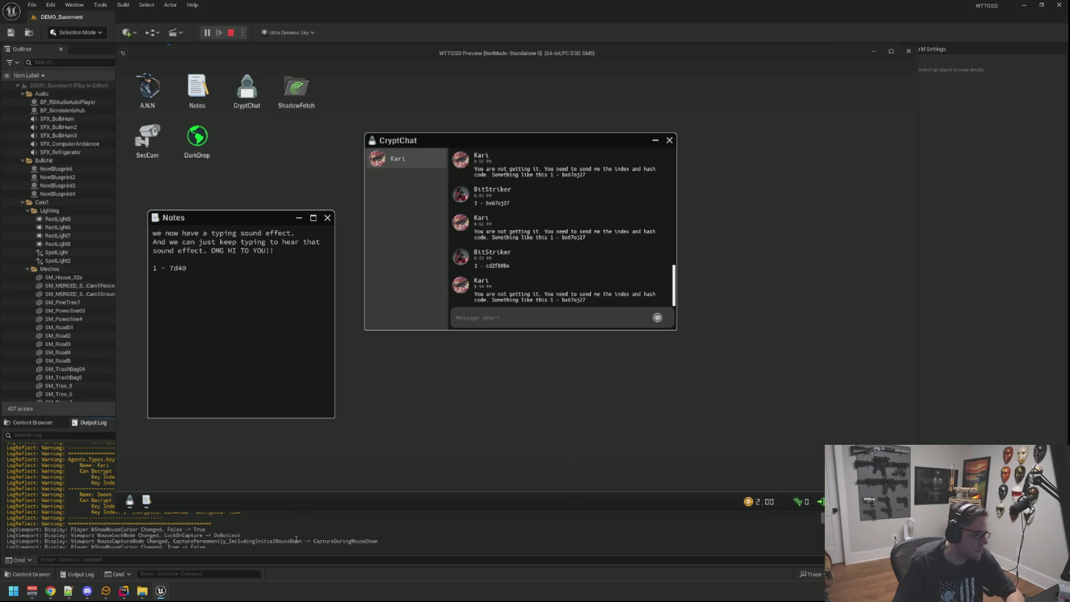
# - Copy the Key Index 2 hash from the Output Log and send '2 - 2b2445ad' to Kari
pyautogui.moveTo(7, 541); pyautogui.dragTo(297, 541)
pyautogui.doubleClick(177, 482)
pyautogui.hotkey('ctrl', 'c')
pyautogui.moveTo(161, 589)
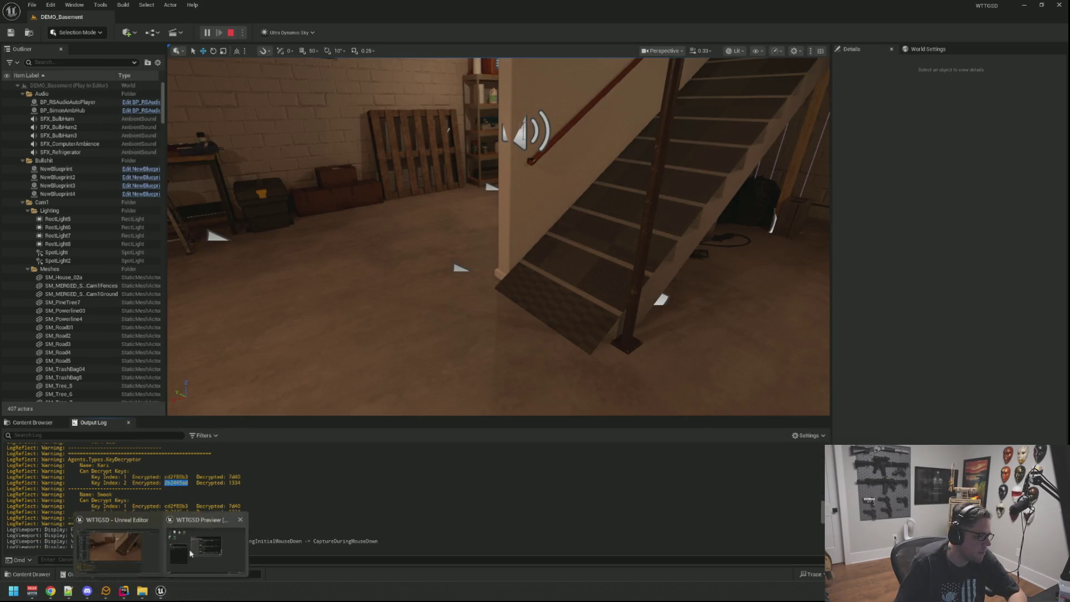
pyautogui.click(188, 550)
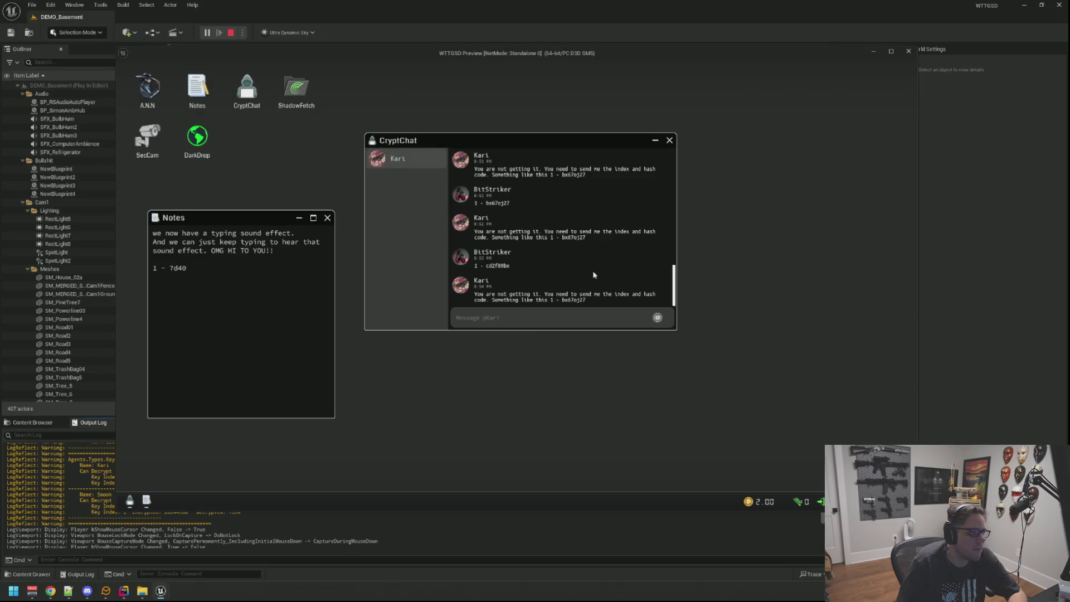
pyautogui.click(509, 318)
pyautogui.write('w')
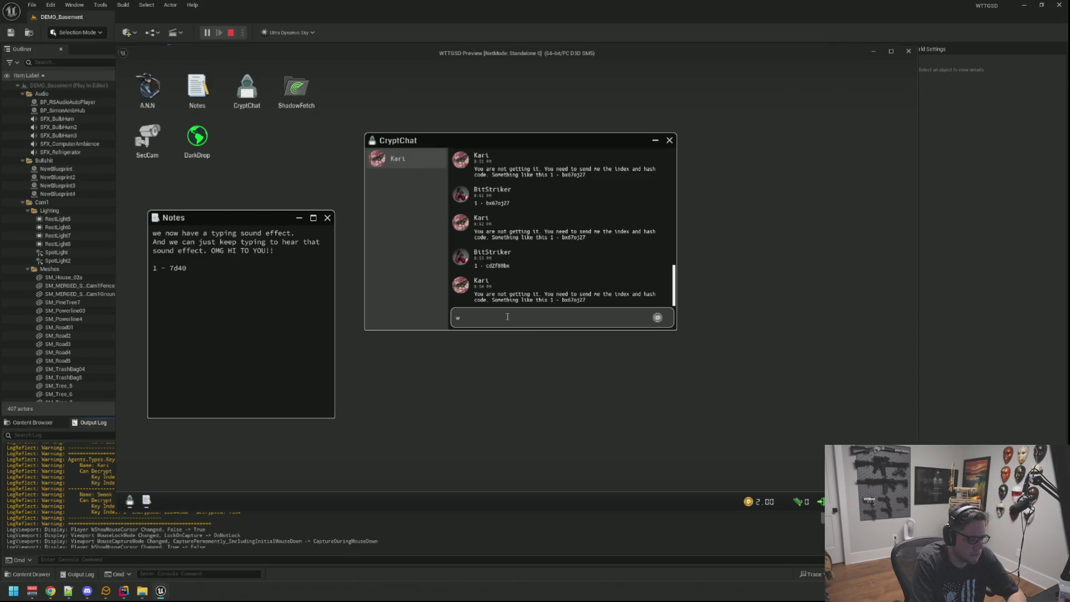
pyautogui.write('2 -')
pyautogui.hotkey('ctrl', 'v')
pyautogui.press('Return')
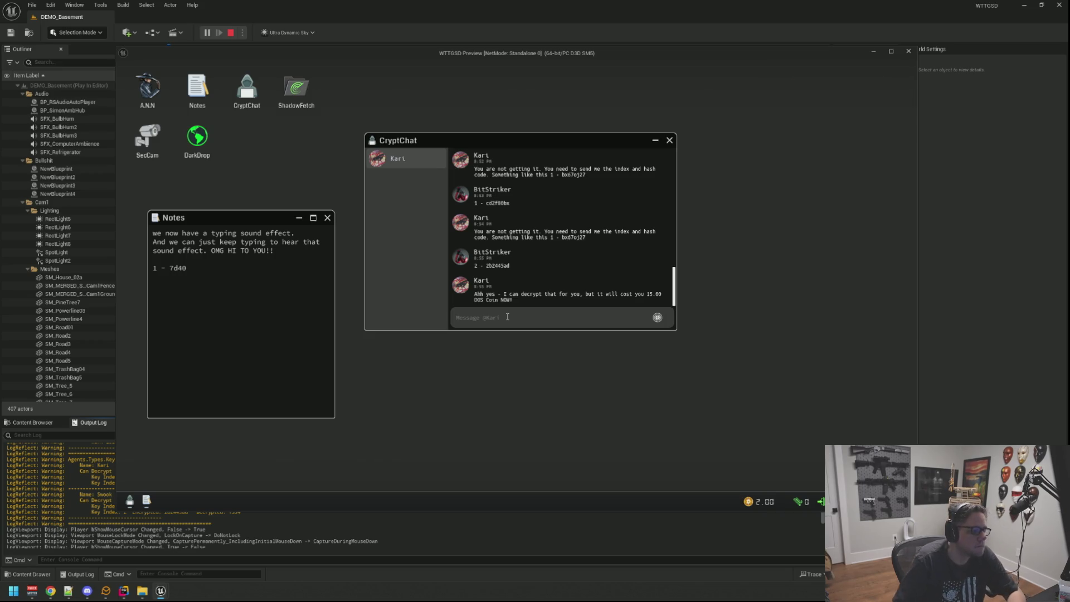
pyautogui.click(508, 318)
pyautogui.write('3 - ')
pyautogui.write('asdfasd')
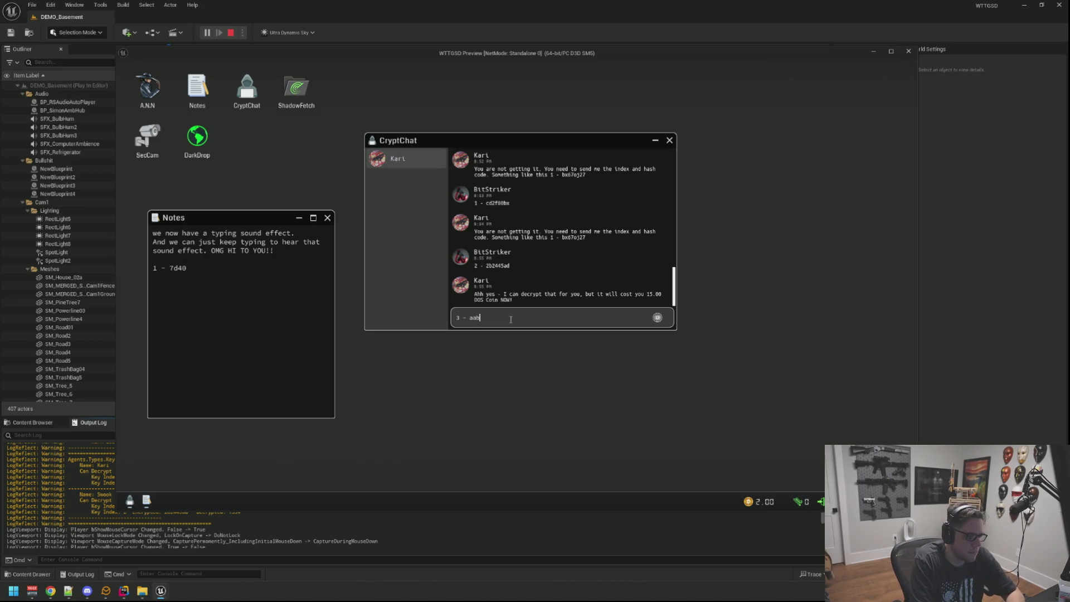
pyautogui.press('BackSpace')
pyautogui.press('BackSpace')
pyautogui.press('BackSpace')
pyautogui.write('aabbccdd')
pyautogui.press('Return')
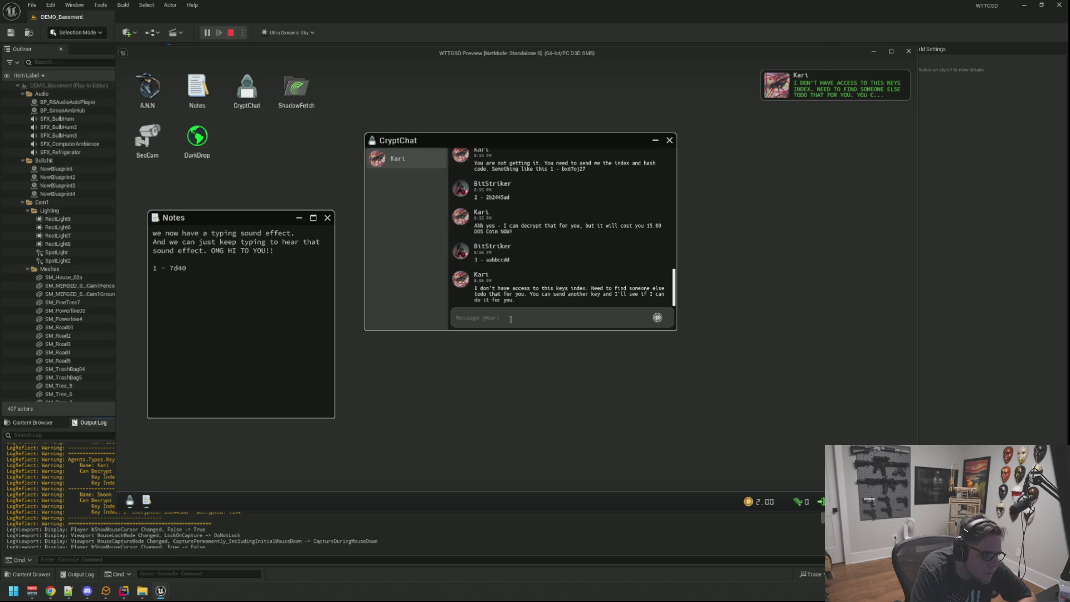
pyautogui.click(511, 320)
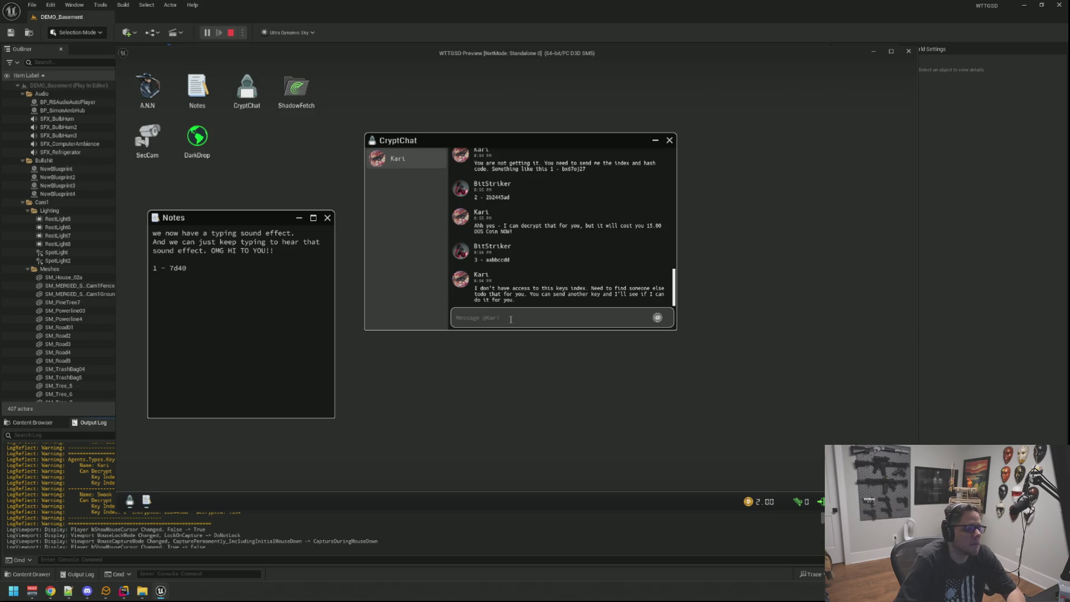
# - Send Kari '2 - aabbccdd', then get up from the desk and turn back to the monitor
pyautogui.write('2 - ')
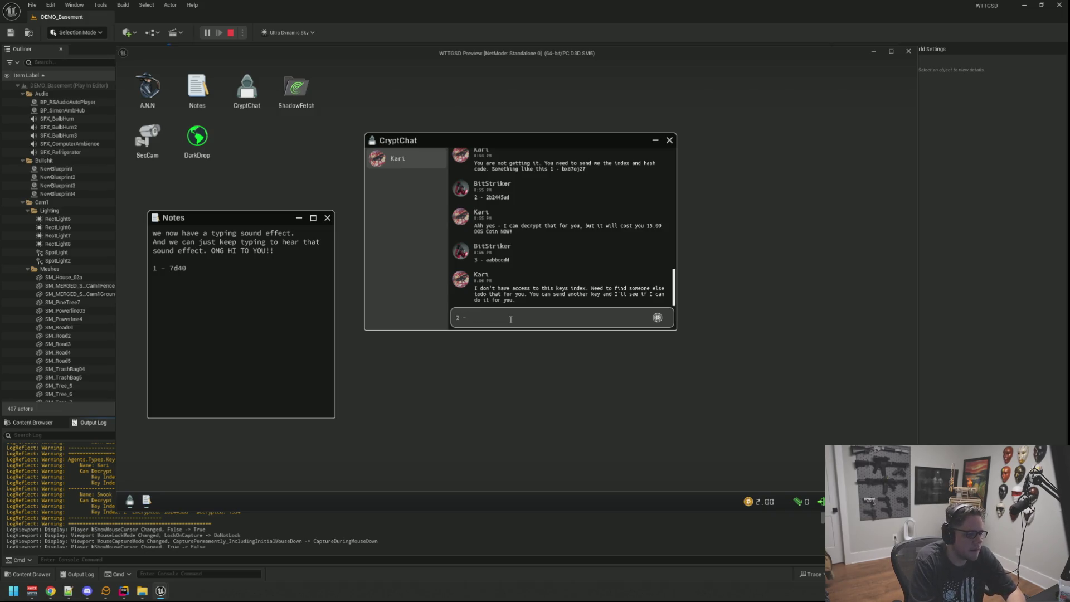
pyautogui.write('aabbccd')
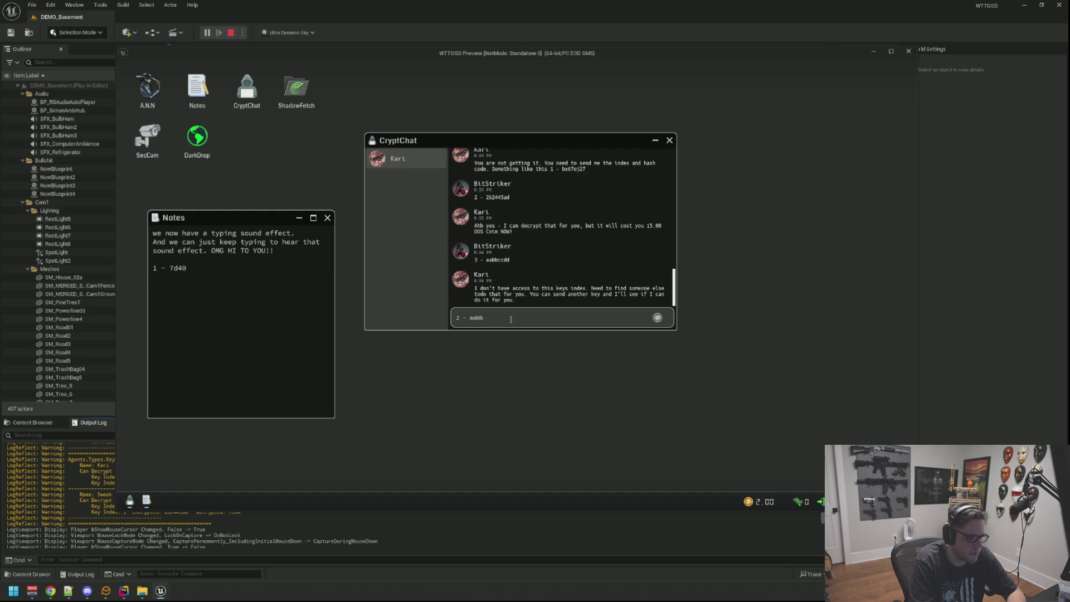
pyautogui.write('d')
pyautogui.press('Return')
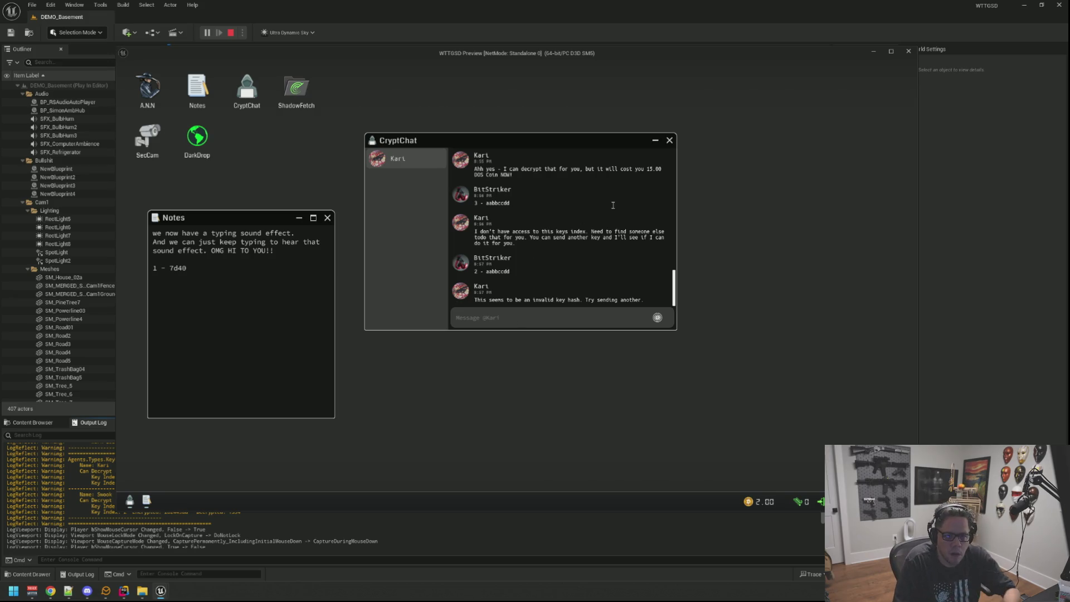
pyautogui.rightClick(717, 302)
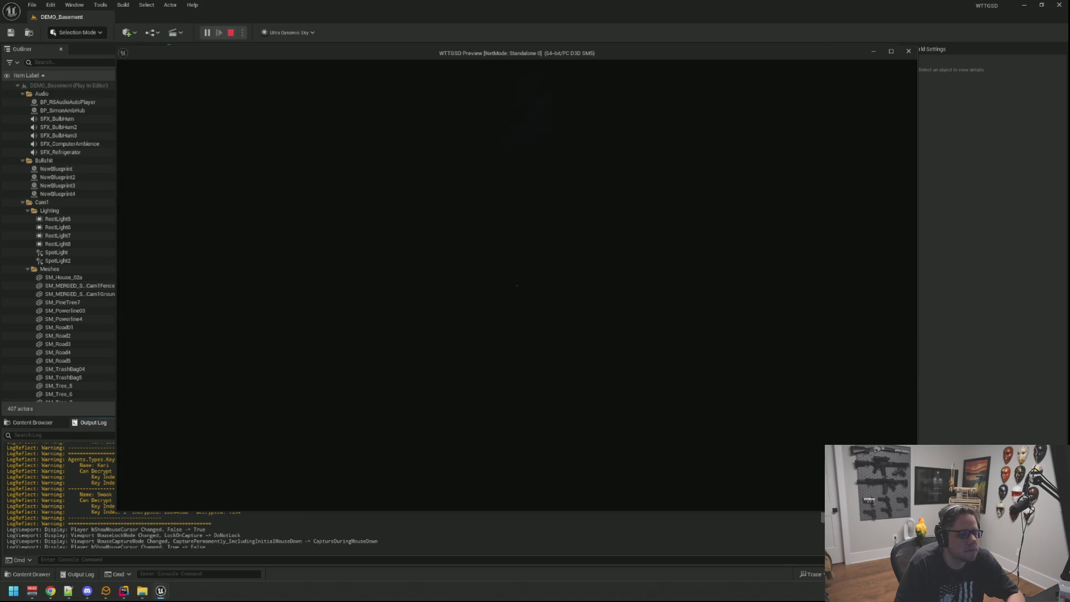
pyautogui.click(517, 285)
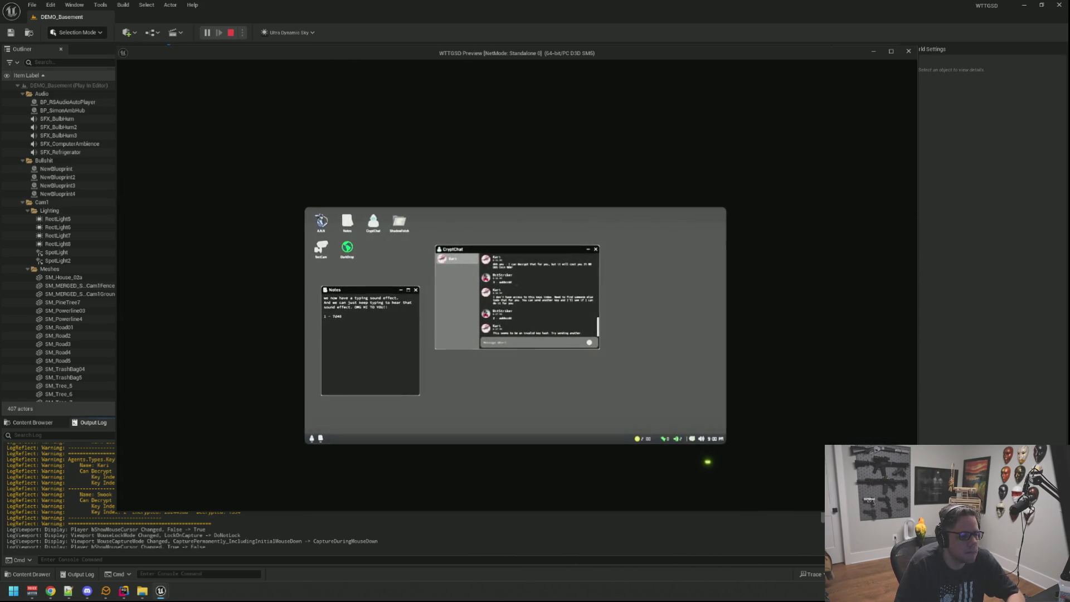